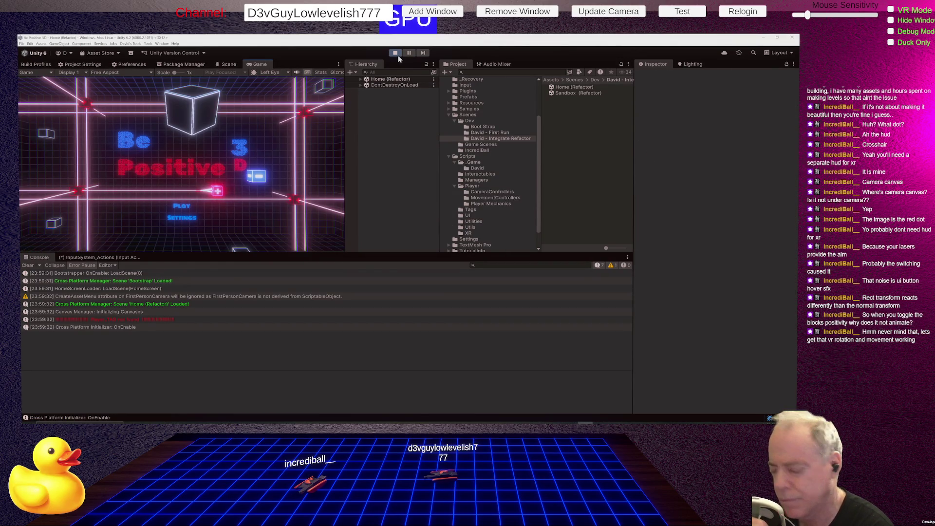
# Start the game from its main menu so the Sandbox (Refactor) scene loads
pyautogui.click(183, 210)
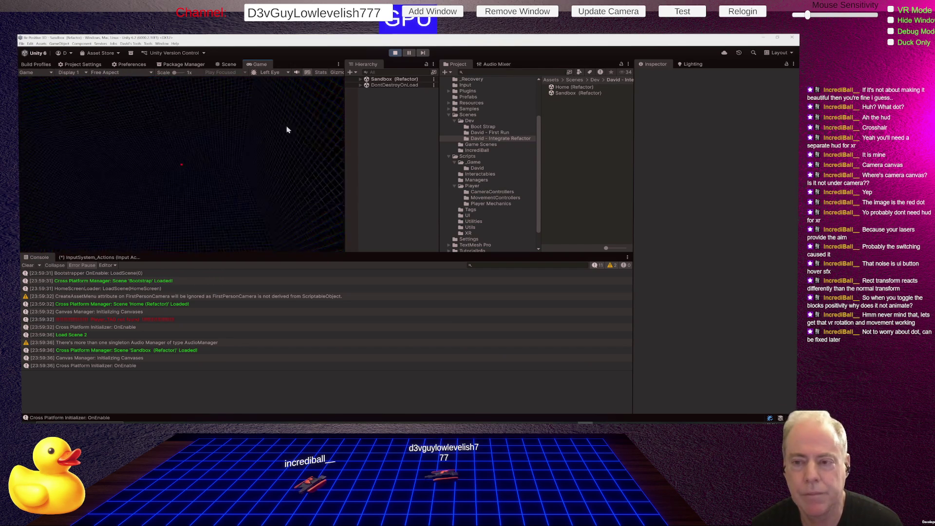
# Expand Sandbox (Refactor) and Player Camera, select the Canvas, and refocus the running game
pyautogui.click(361, 79)
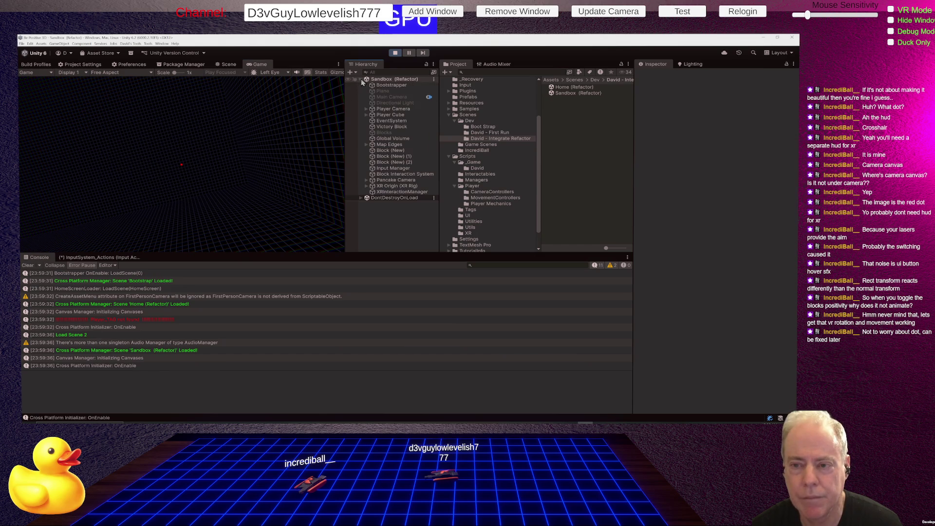
pyautogui.click(366, 108)
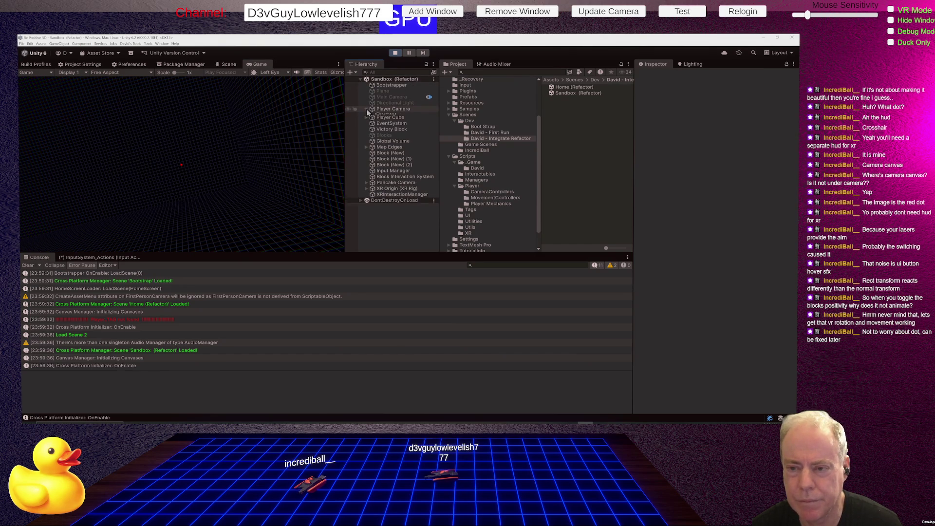
pyautogui.click(389, 133)
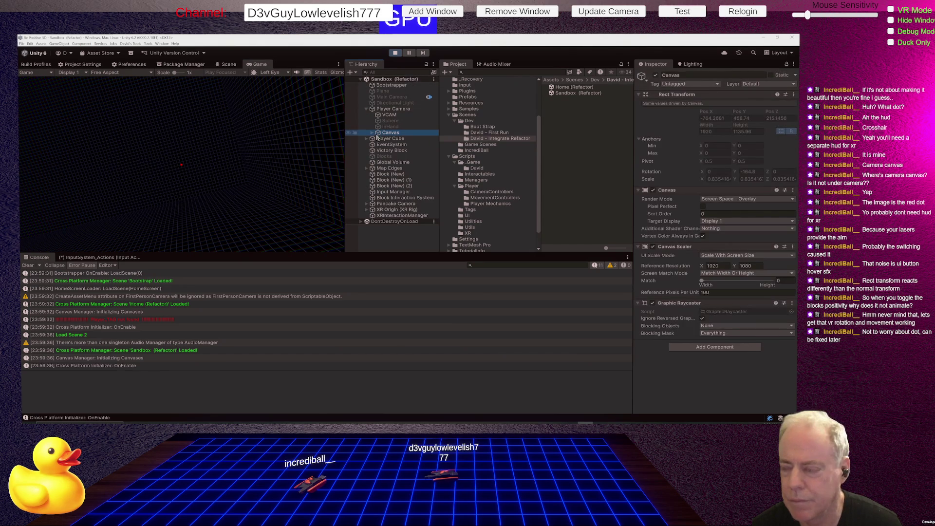
pyautogui.click(194, 194)
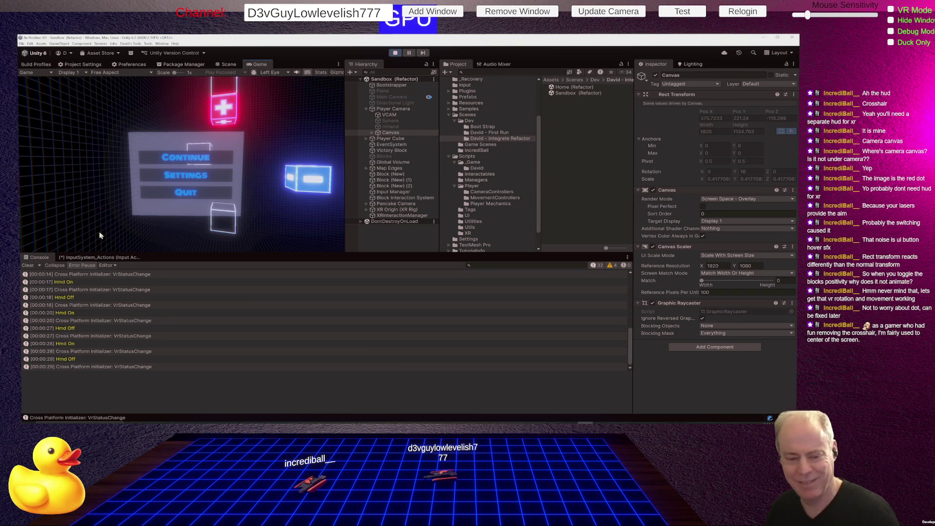
# Stop Play mode and inspect the Player Camera Canvas and its Image children
pyautogui.moveTo(98, 232); pyautogui.dragTo(328, 129)
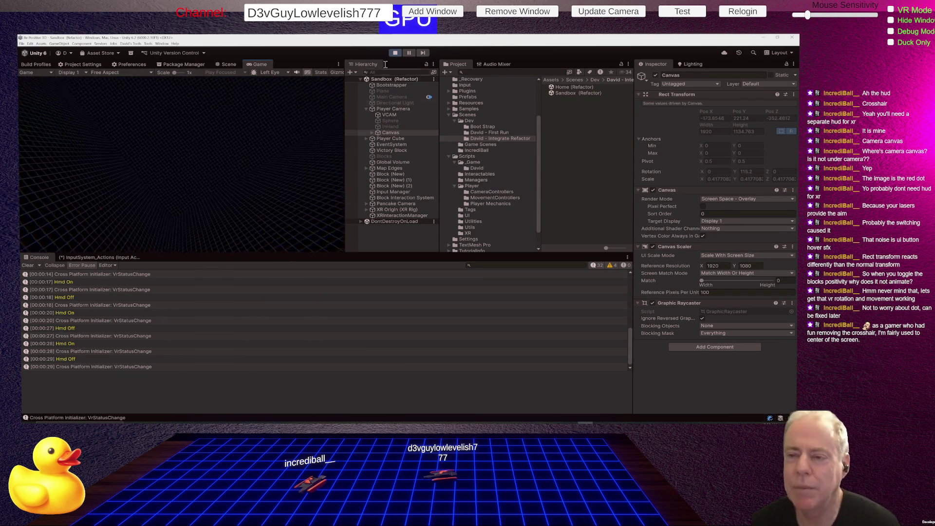
pyautogui.click(395, 52)
pyautogui.click(391, 133)
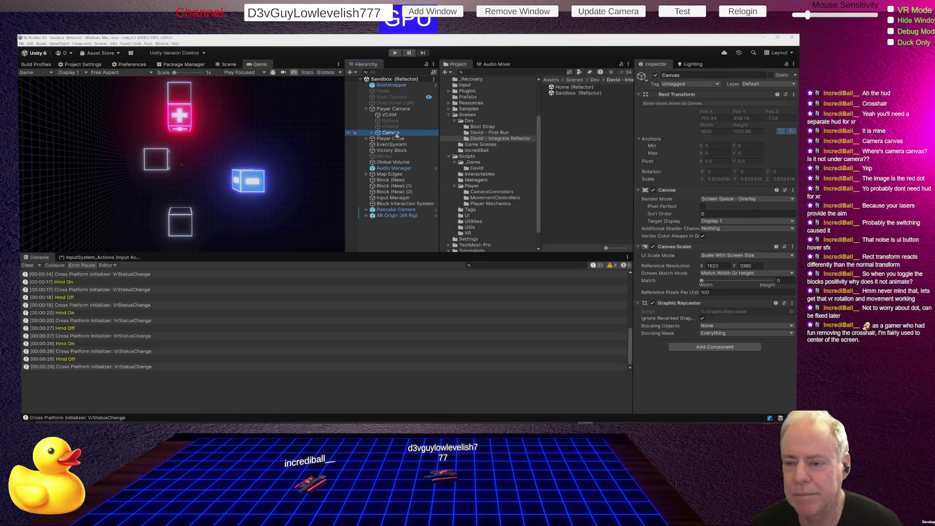
pyautogui.click(372, 133)
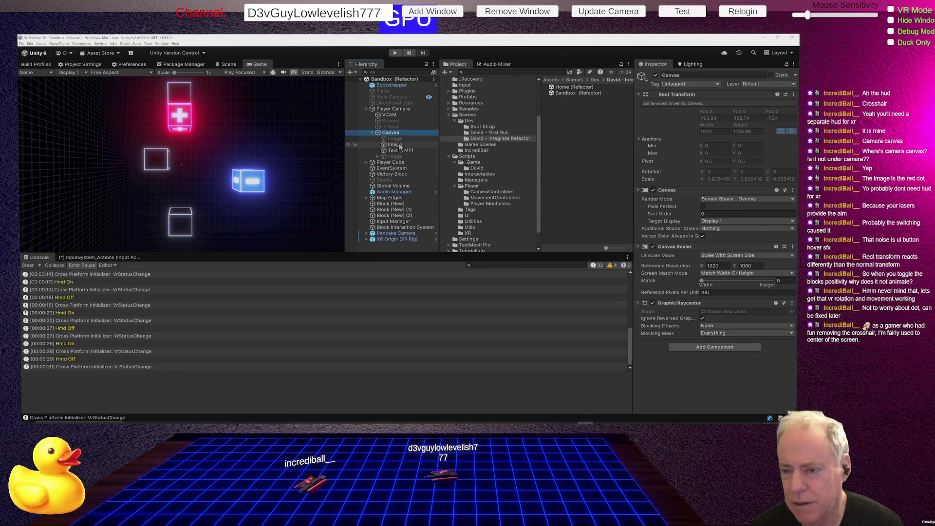
pyautogui.click(396, 139)
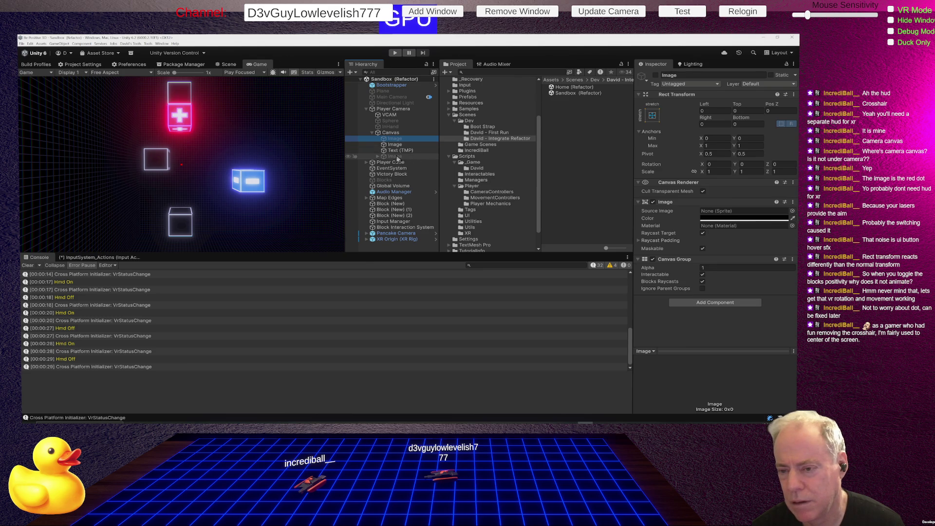
pyautogui.click(395, 156)
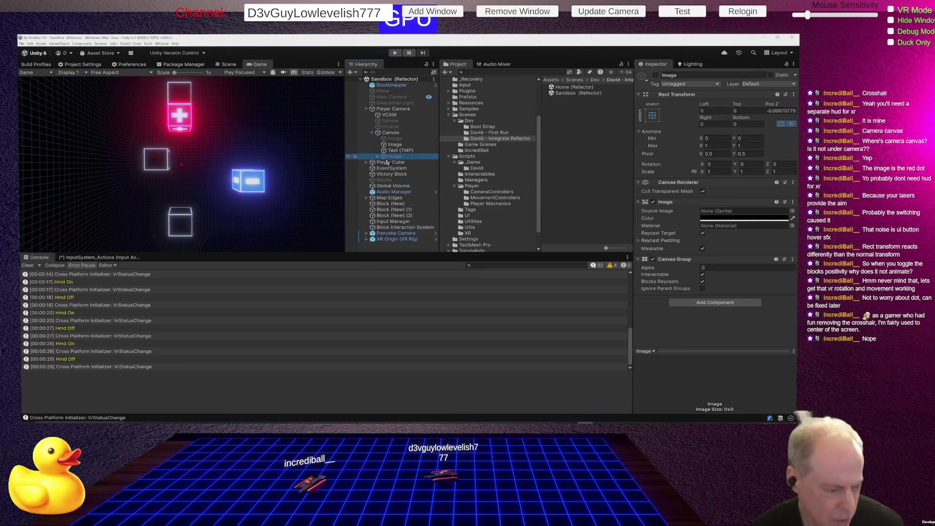
# Deactivate the Canvas so its crosshair images no longer display
pyautogui.click(404, 133)
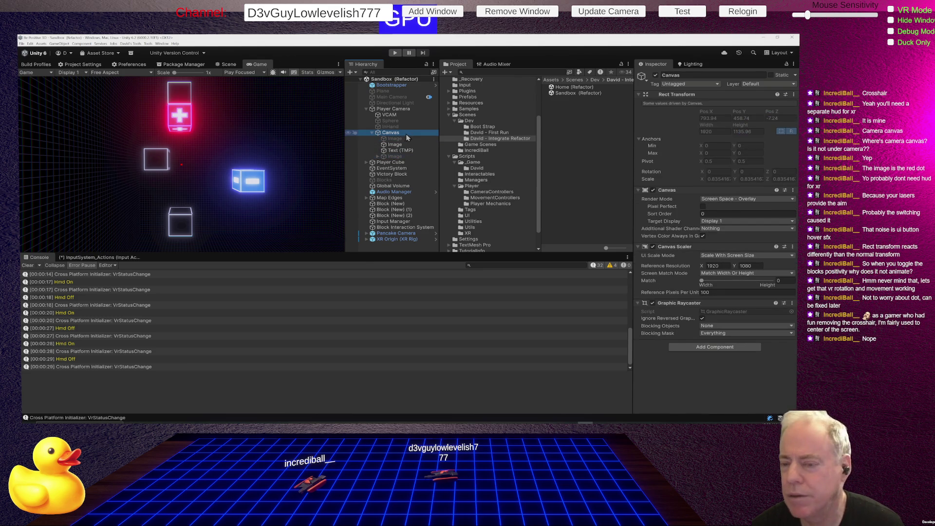
pyautogui.click(656, 76)
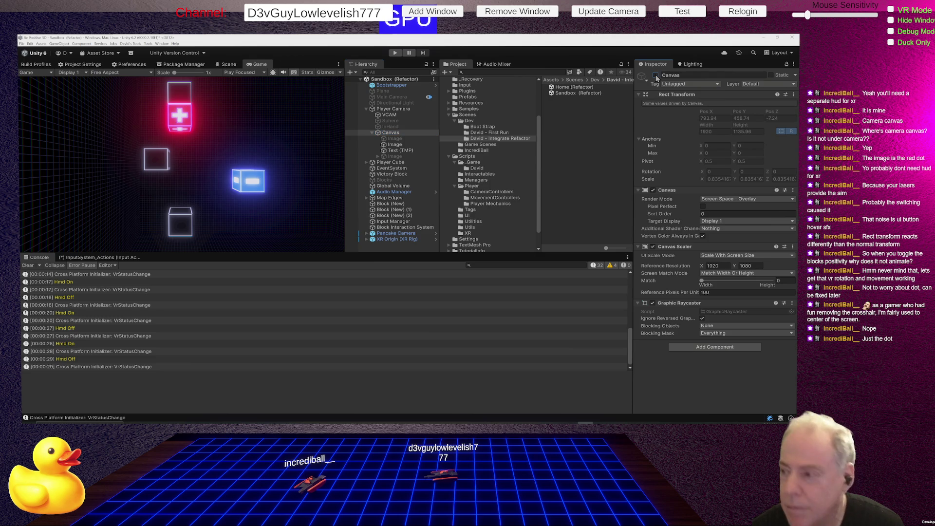
pyautogui.rightClick(399, 110)
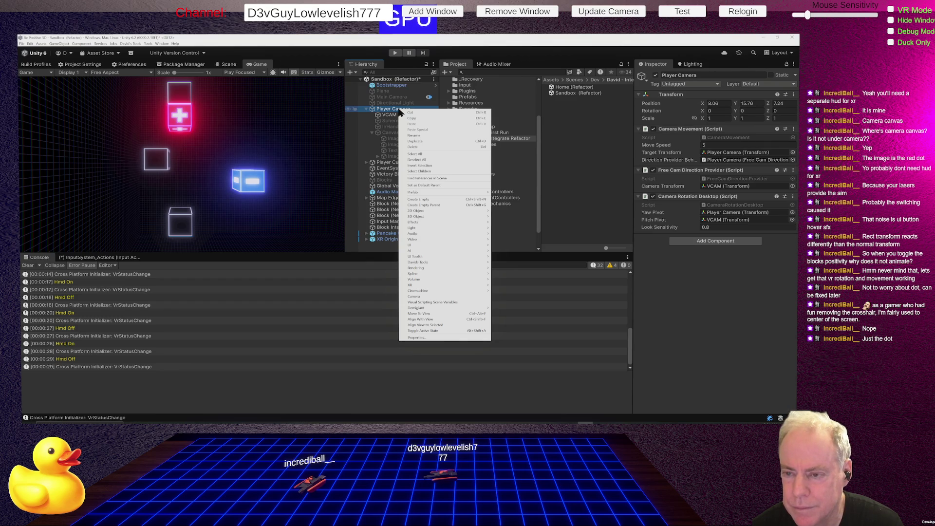
# Create a 3D Cube as a child of Pancake Camera
pyautogui.click(412, 118)
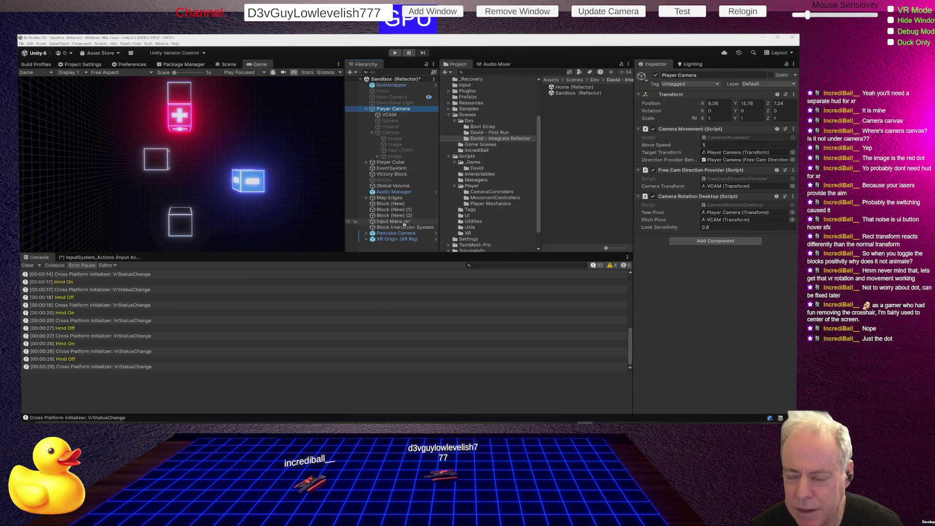
pyautogui.click(366, 233)
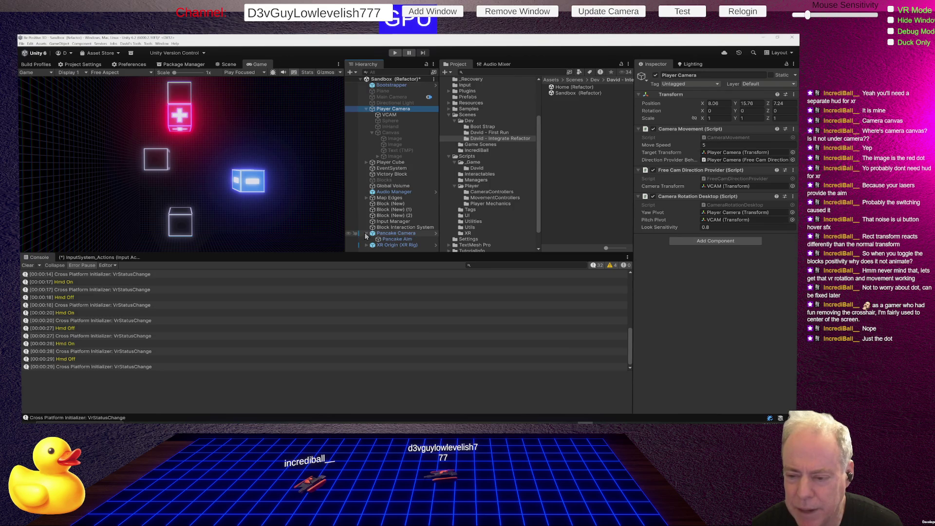
pyautogui.rightClick(406, 235)
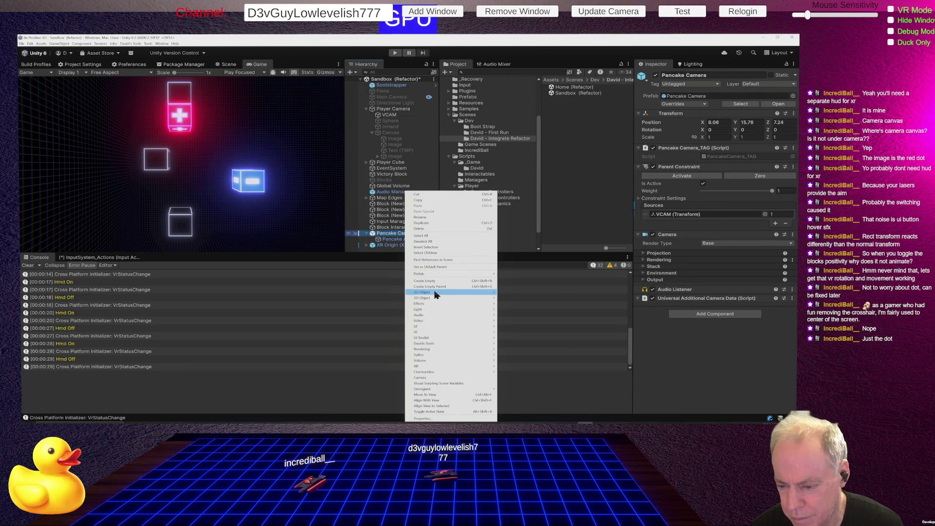
pyautogui.moveTo(436, 295)
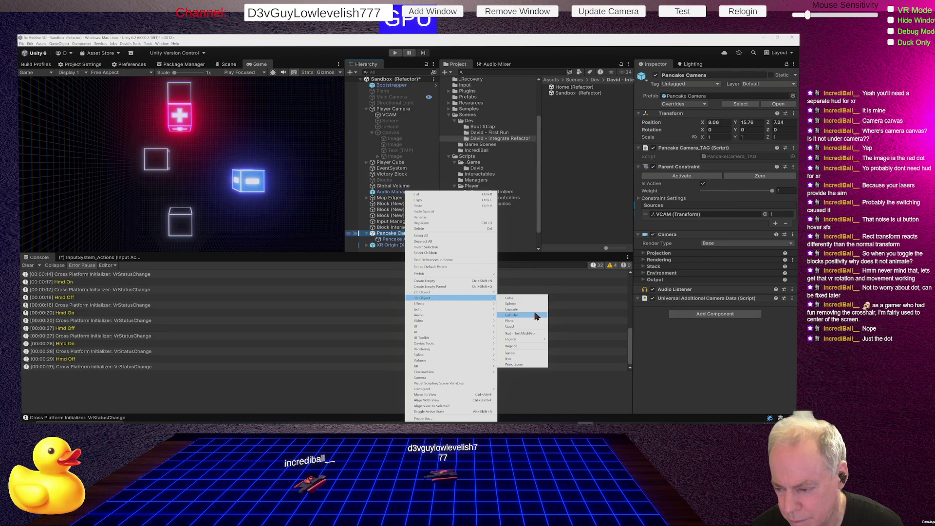
pyautogui.click(514, 298)
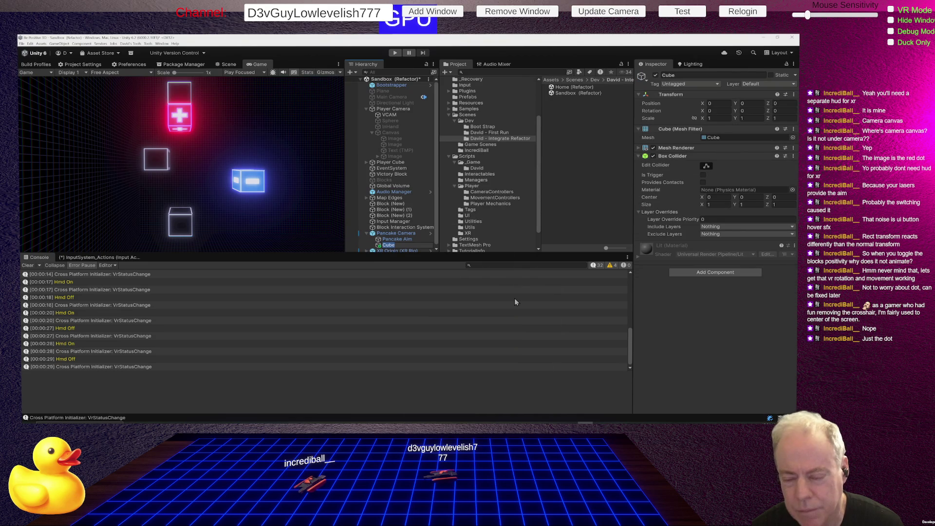
# Inspect Pancake Aim and Pancake Camera, then show the Scene view
pyautogui.click(394, 239)
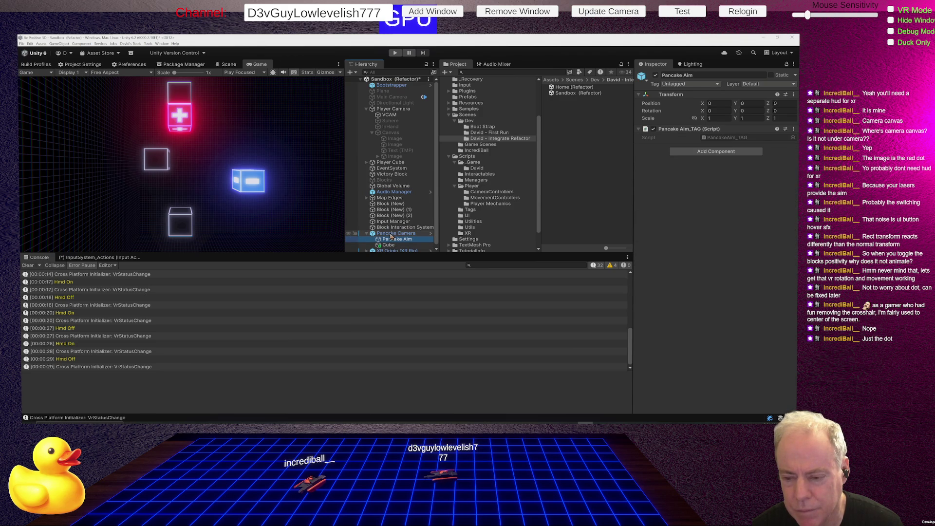
pyautogui.click(392, 233)
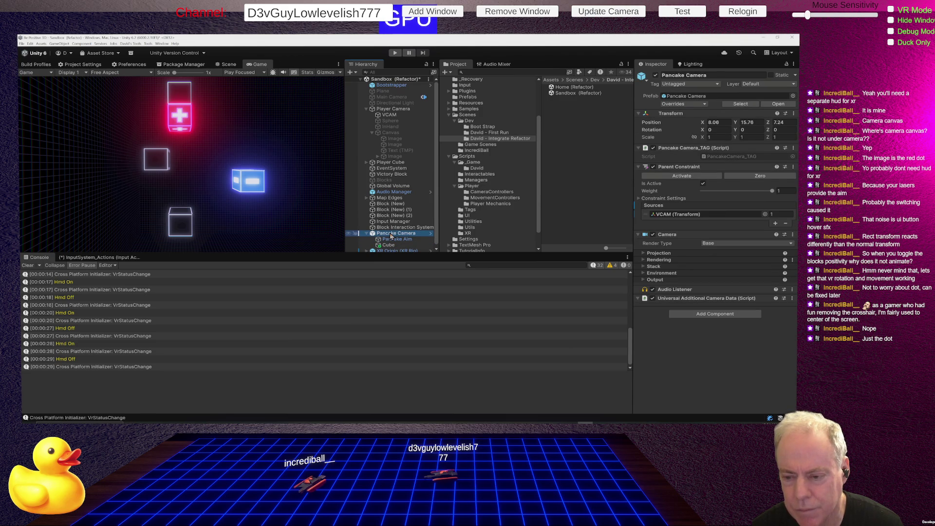
pyautogui.click(227, 65)
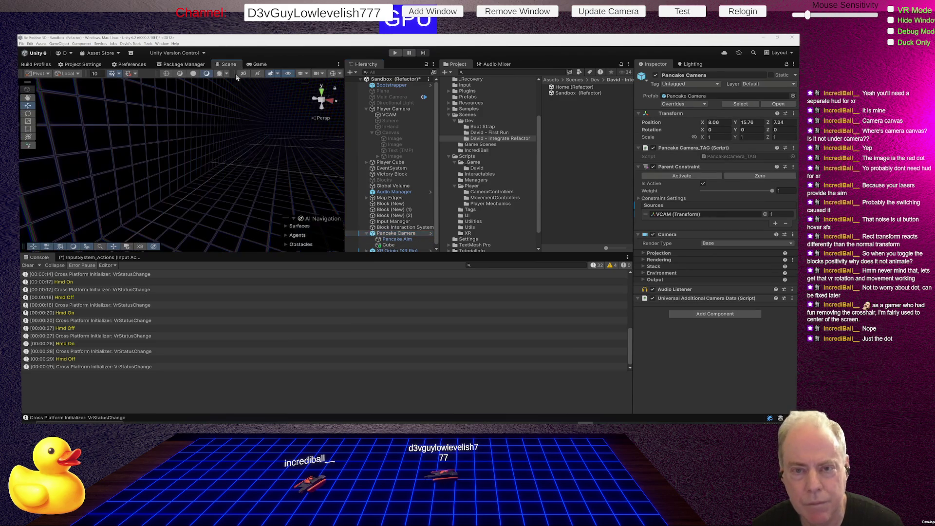
# Frame Pancake Camera, select the new Cube, and drag its Position Z to 2.12
pyautogui.doubleClick(397, 233)
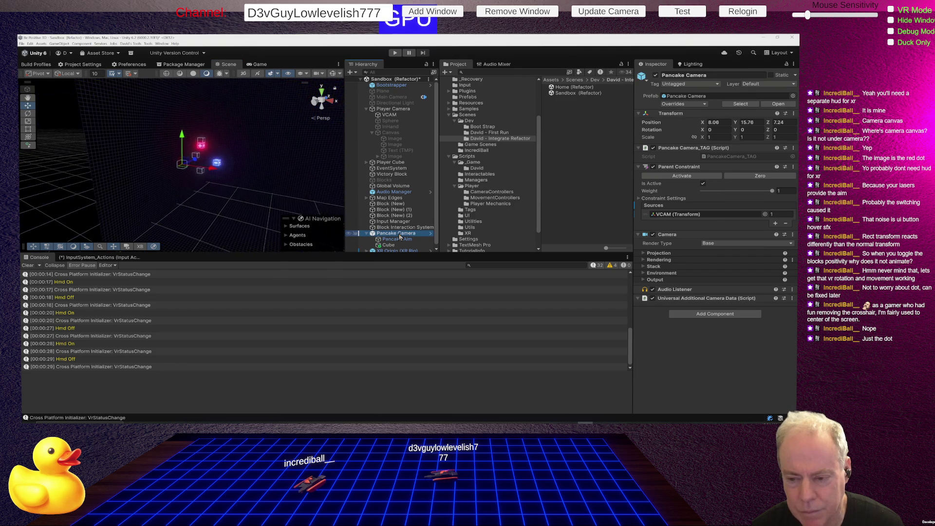
pyautogui.moveTo(229, 195); pyautogui.dragTo(253, 201)
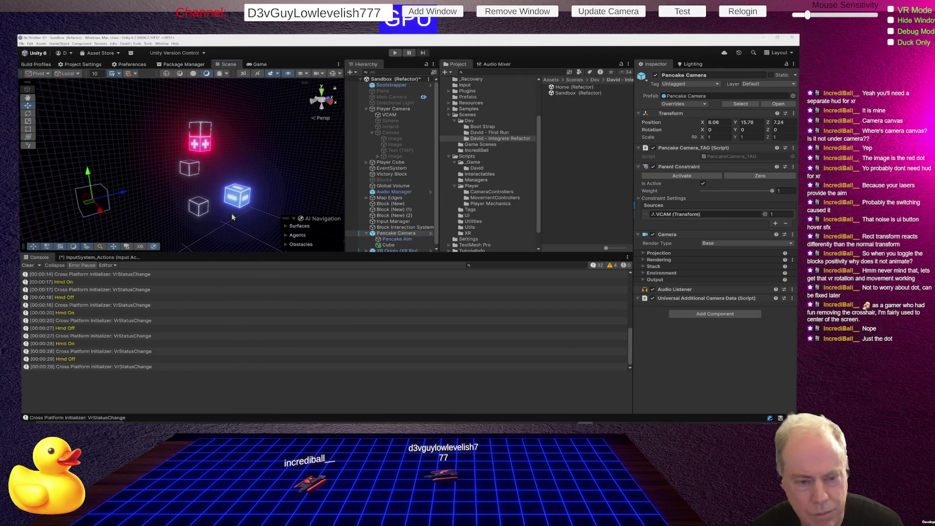
pyautogui.click(388, 245)
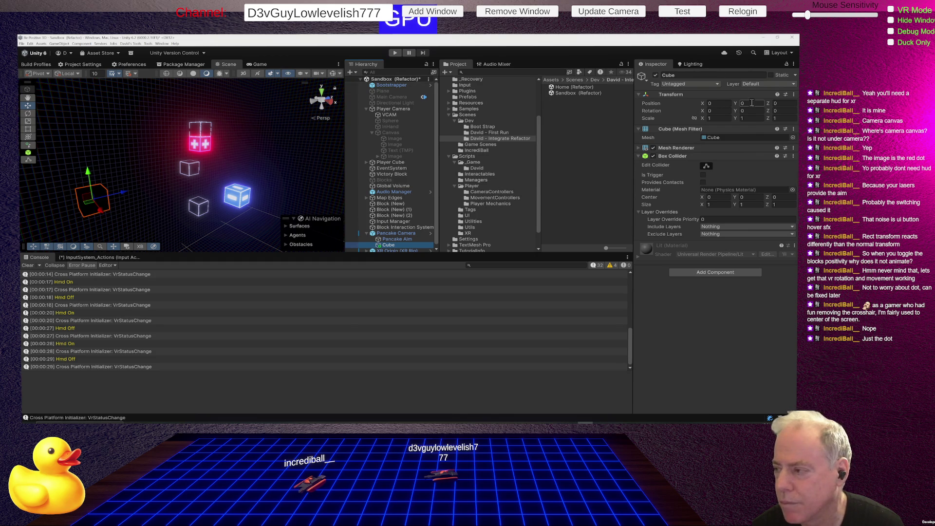
pyautogui.moveTo(769, 106)
pyautogui.mouseDown()
pyautogui.moveTo(877, 107)
pyautogui.moveTo(23, 105)
pyautogui.moveTo(42, 100)
pyautogui.mouseUp()
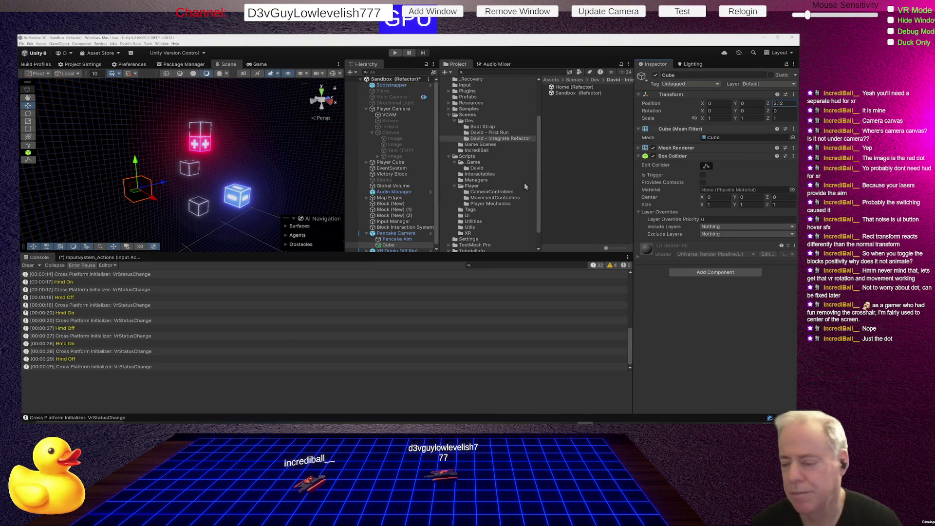
pyautogui.scroll(3, 524, 183)
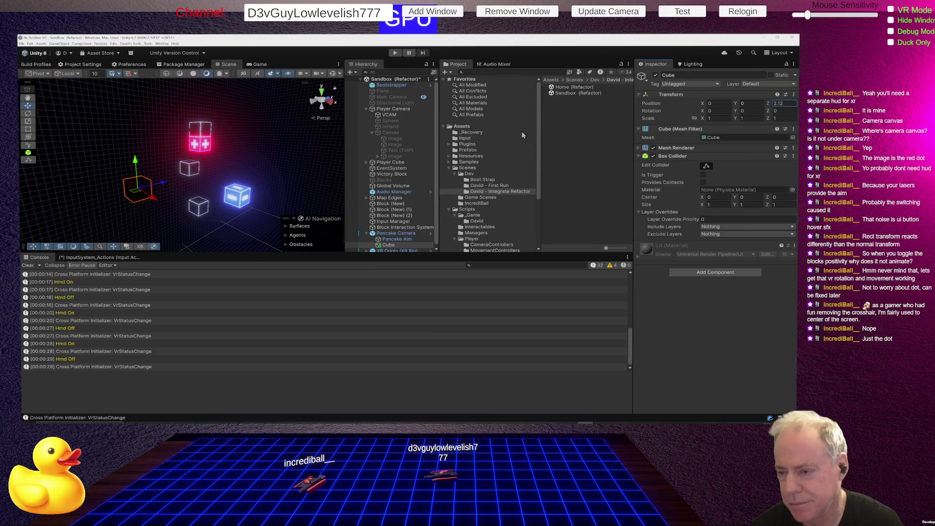
# Collapse the Scenes and Scripts folders in the project tree
pyautogui.scroll(-3, 521, 135)
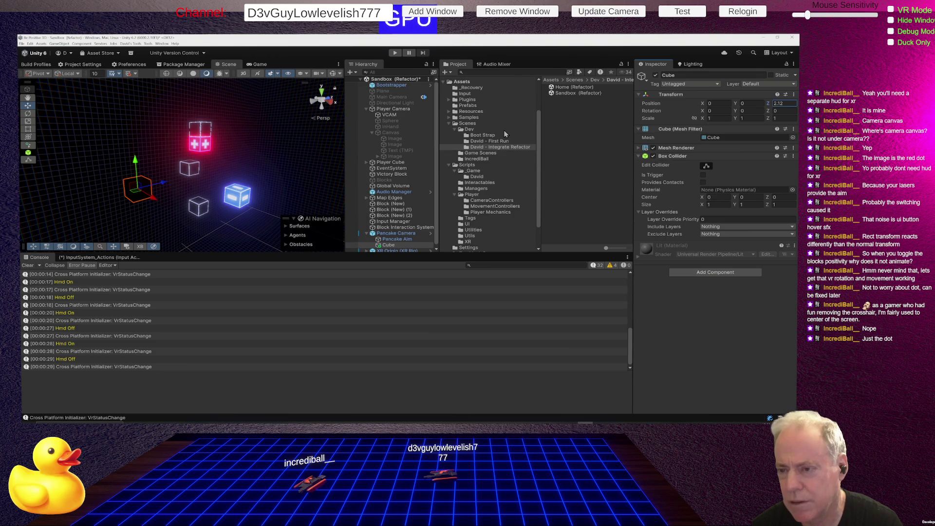
pyautogui.click(449, 125)
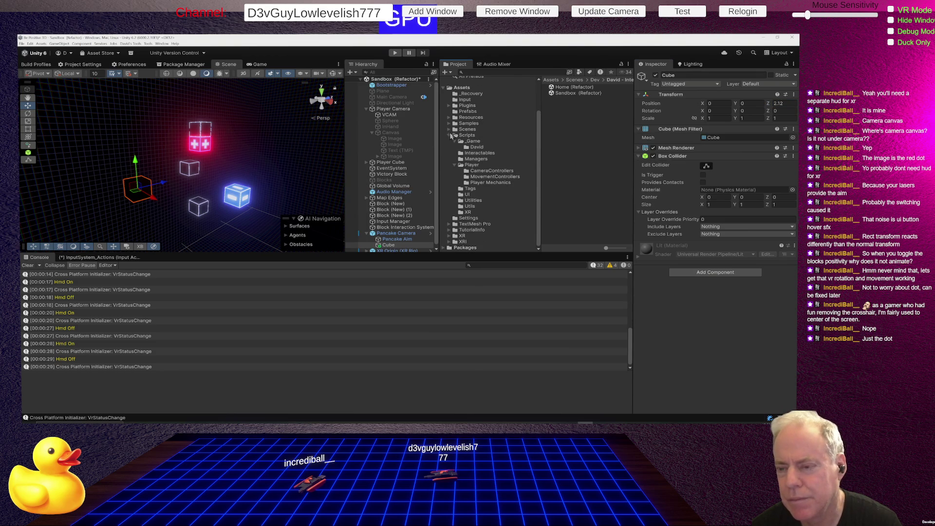
pyautogui.click(449, 135)
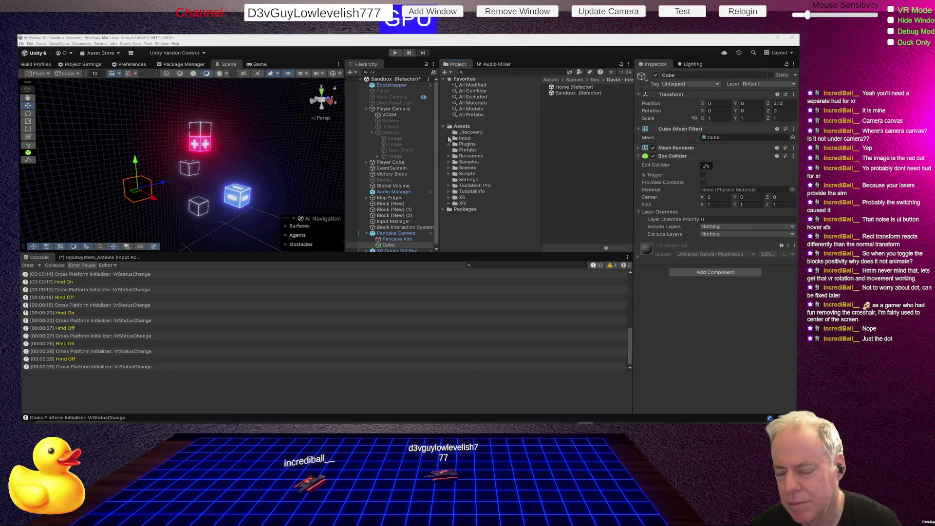
# Create an 'Art' folder in Assets and open it, cancelling a subfolder
pyautogui.rightClick(466, 128)
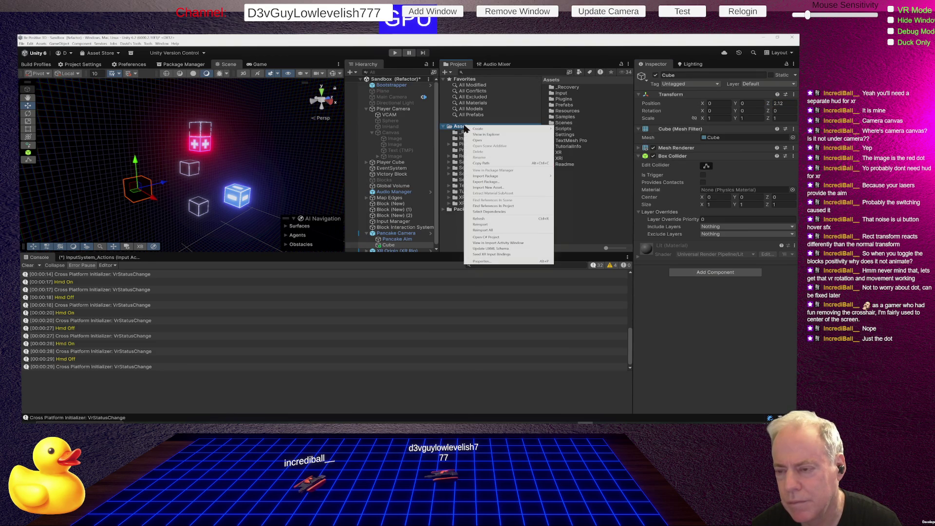
pyautogui.moveTo(526, 130)
pyautogui.click(567, 129)
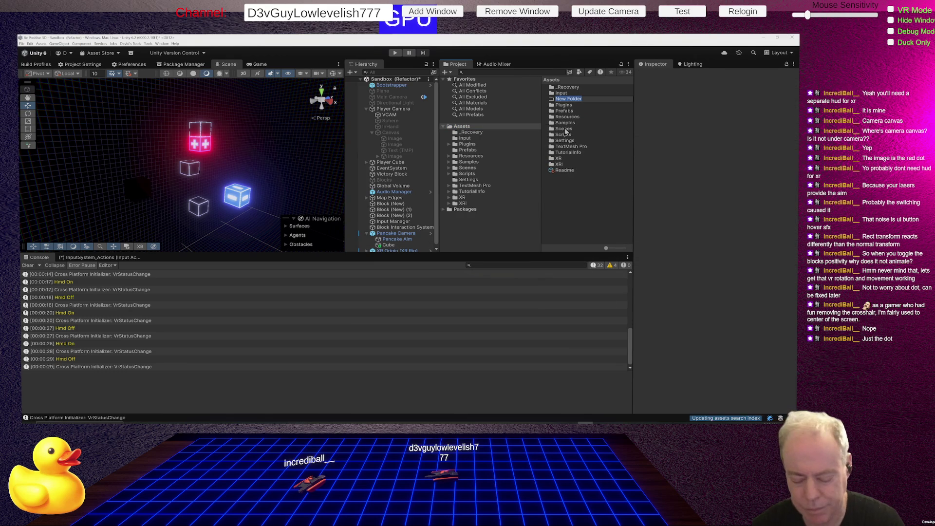
pyautogui.write('Art')
pyautogui.press('Return')
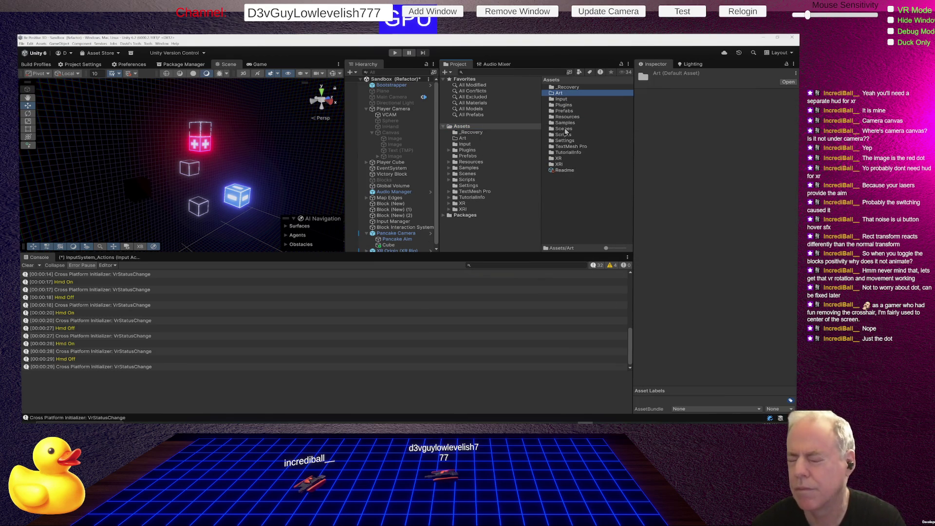
pyautogui.doubleClick(559, 93)
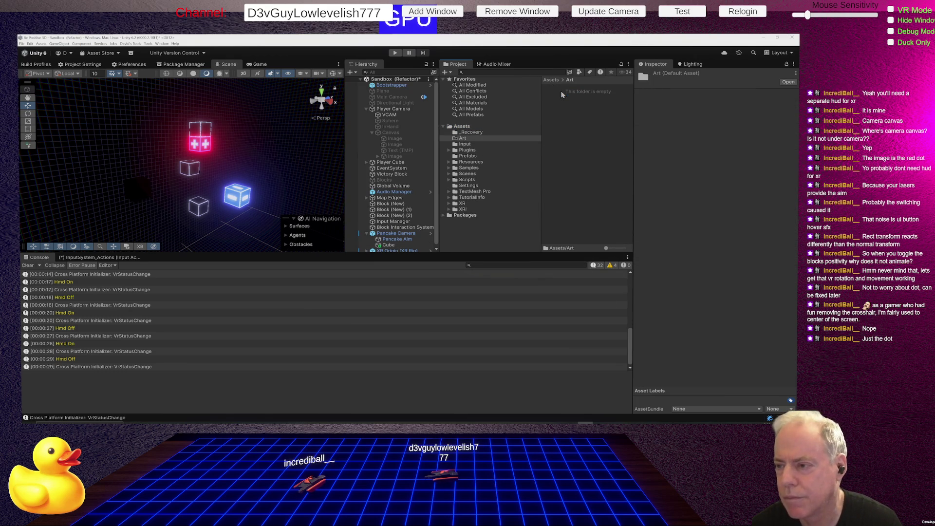
pyautogui.rightClick(563, 112)
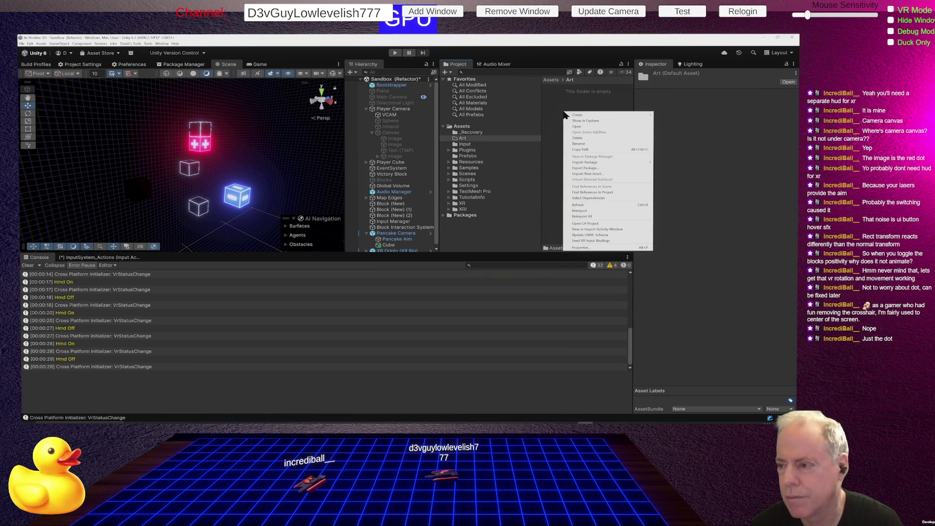
pyautogui.click(666, 116)
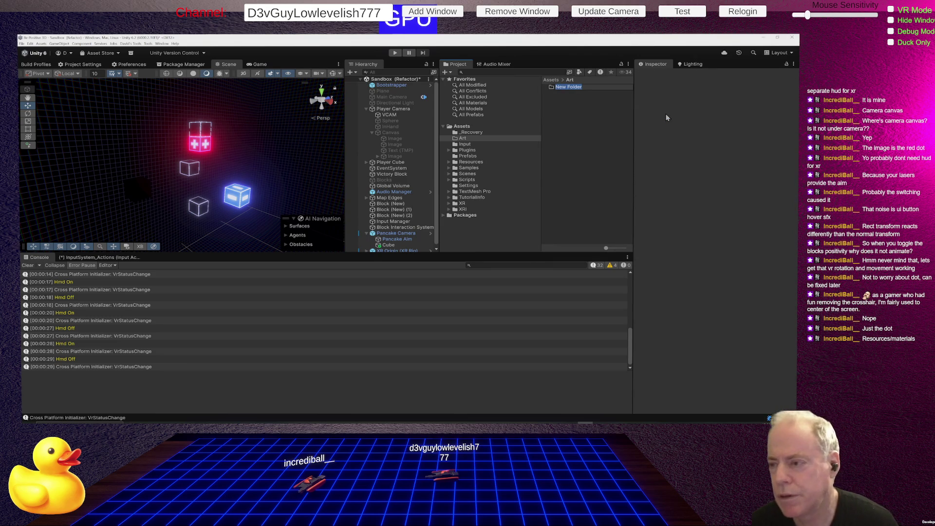
pyautogui.press('Escape')
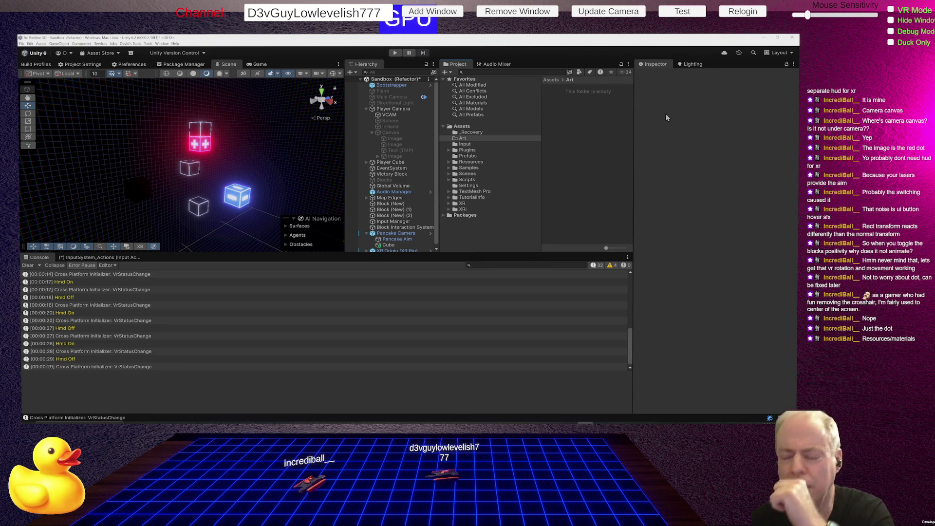
# Delete the Art folder and show the Resources folder's contents
pyautogui.click(489, 150)
pyautogui.click(470, 139)
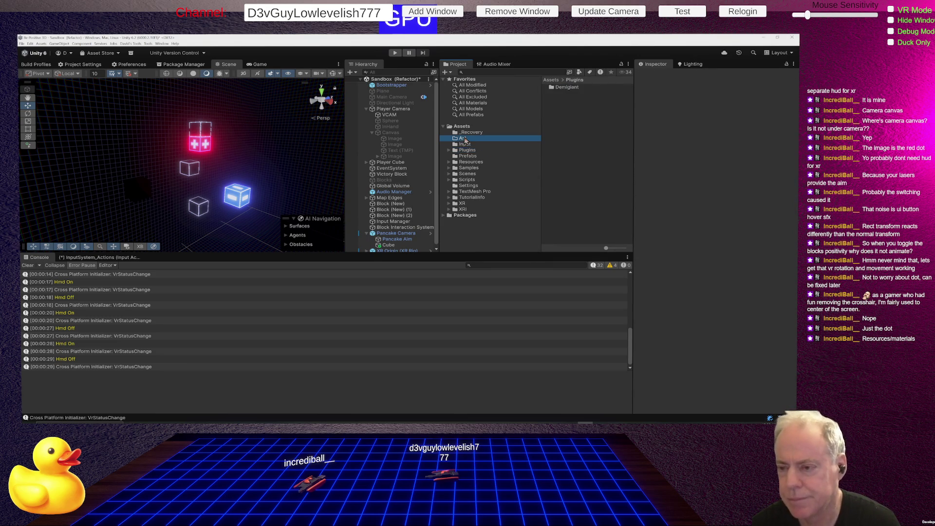
pyautogui.press('Delete')
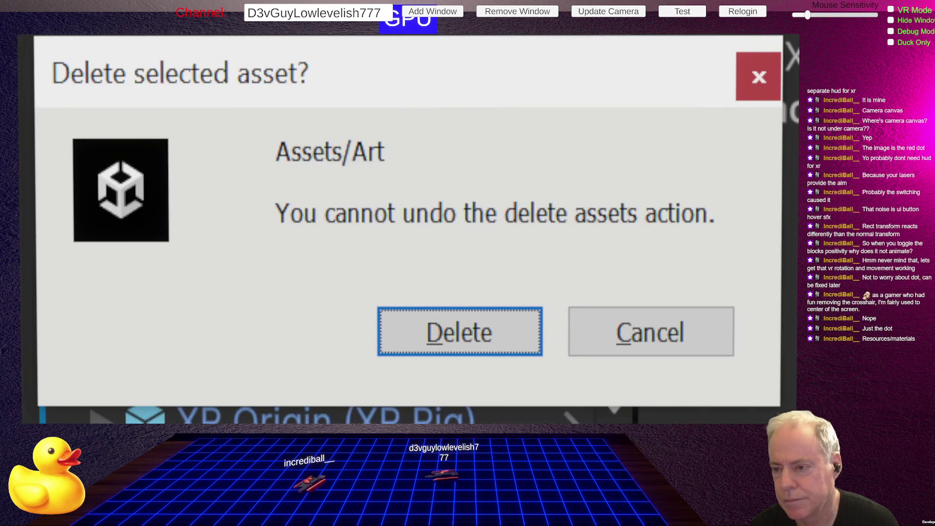
pyautogui.click(438, 331)
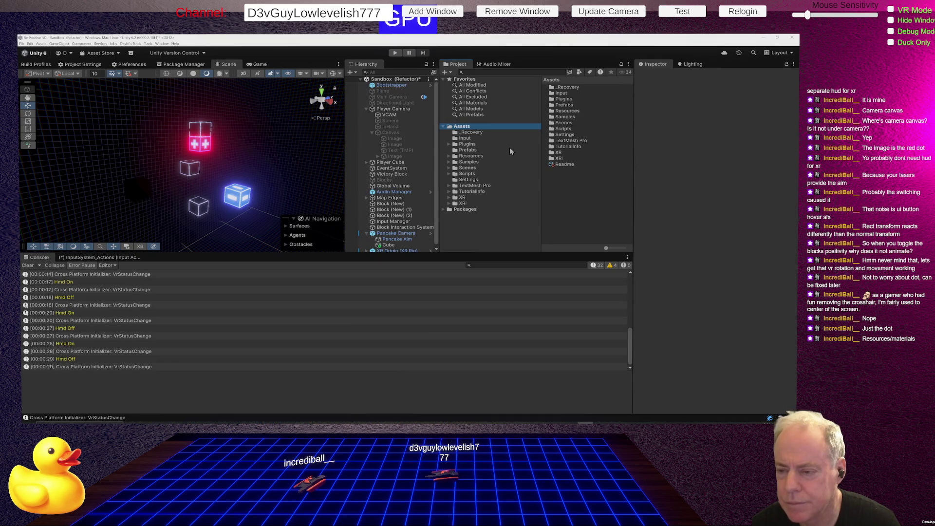
pyautogui.click(464, 156)
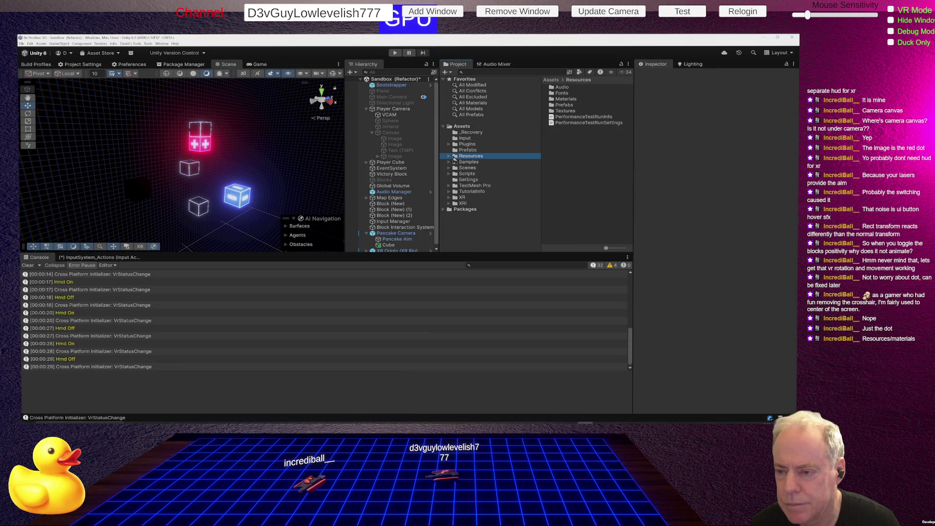
# Create a new material named 'Cross Hair' in Assets/Resources/Materials
pyautogui.click(449, 157)
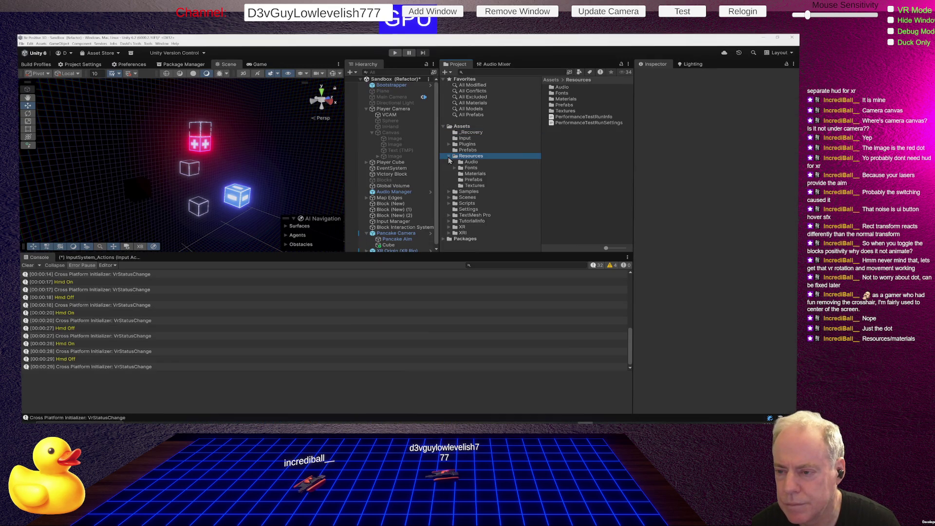
pyautogui.click(480, 174)
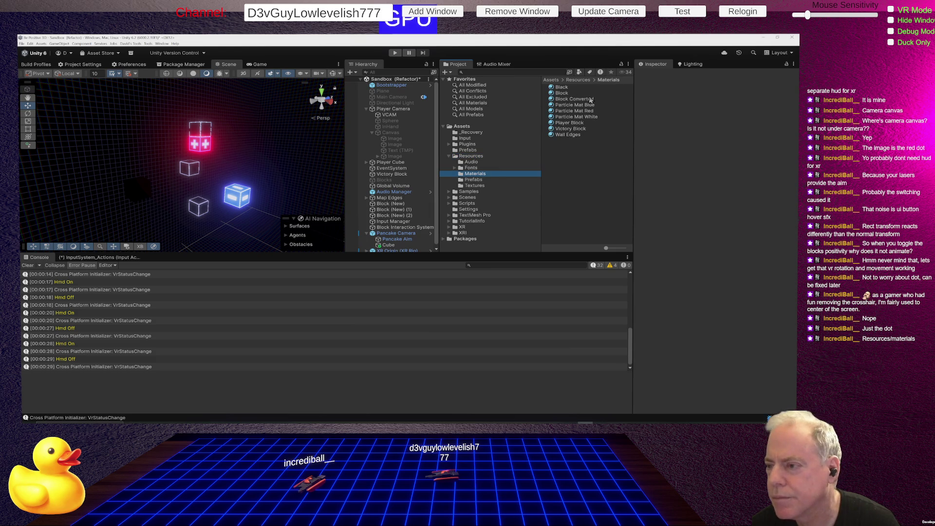
pyautogui.rightClick(546, 161)
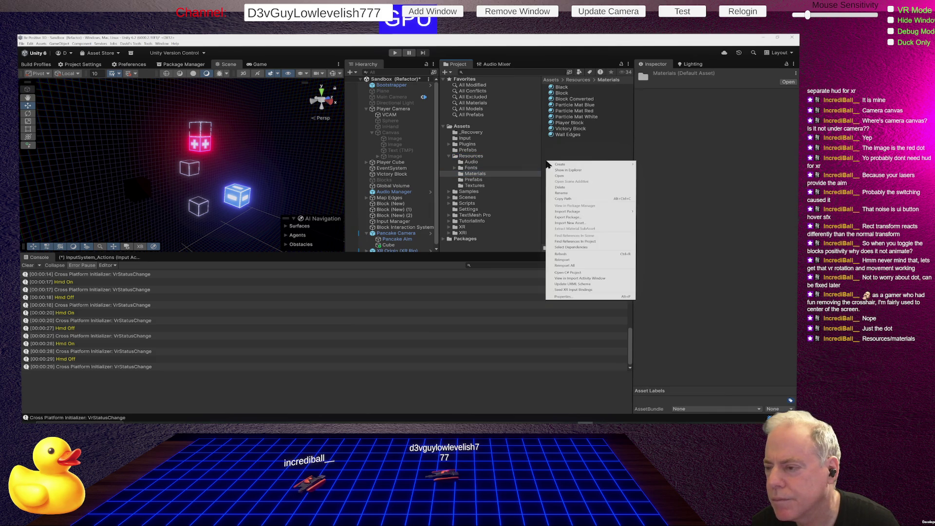
pyautogui.rightClick(574, 145)
pyautogui.moveTo(595, 147)
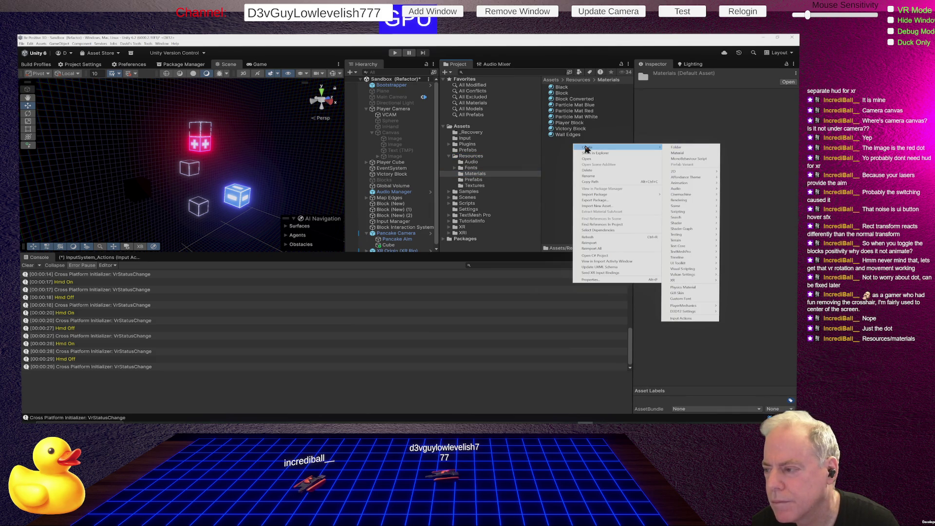
pyautogui.moveTo(690, 155)
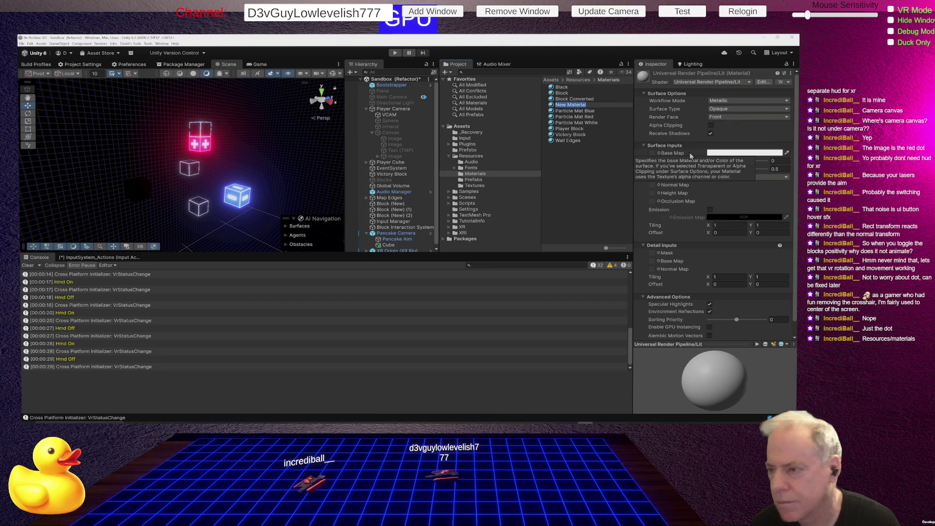
pyautogui.write('Cross')
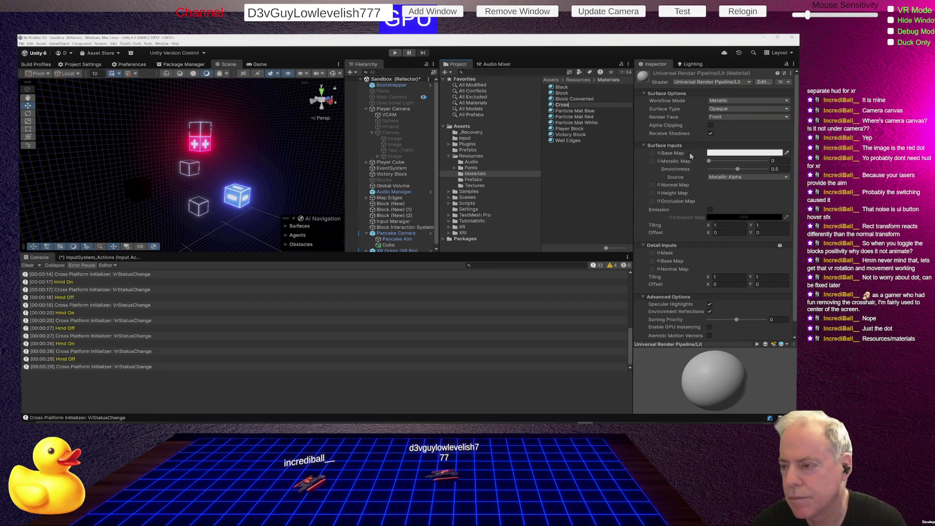
pyautogui.write(' Hair')
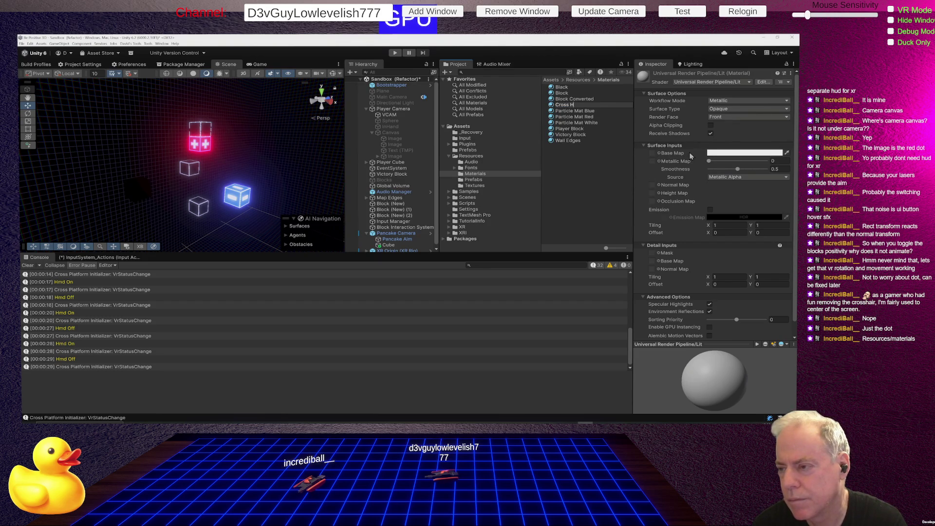
pyautogui.press('Return')
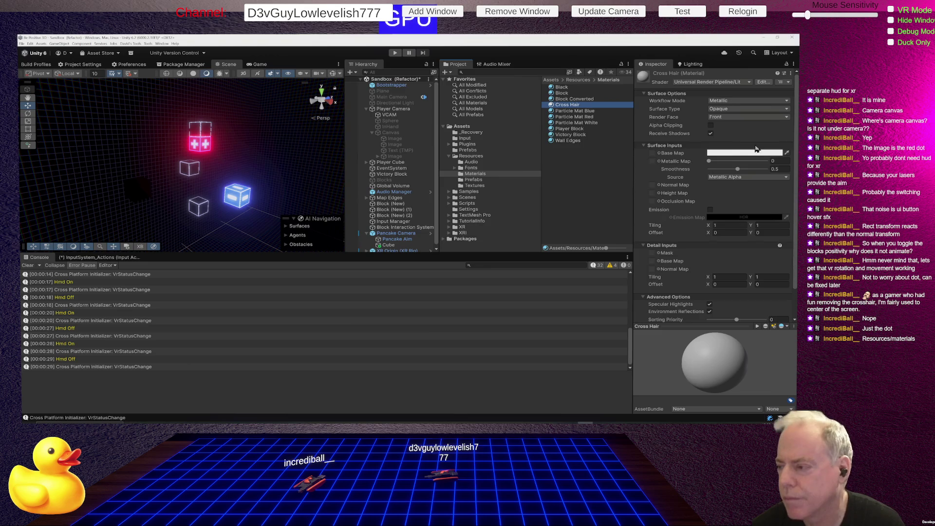
# Set the Cross Hair material's base map colour to black
pyautogui.click(755, 152)
pyautogui.moveTo(507, 114); pyautogui.dragTo(594, 113)
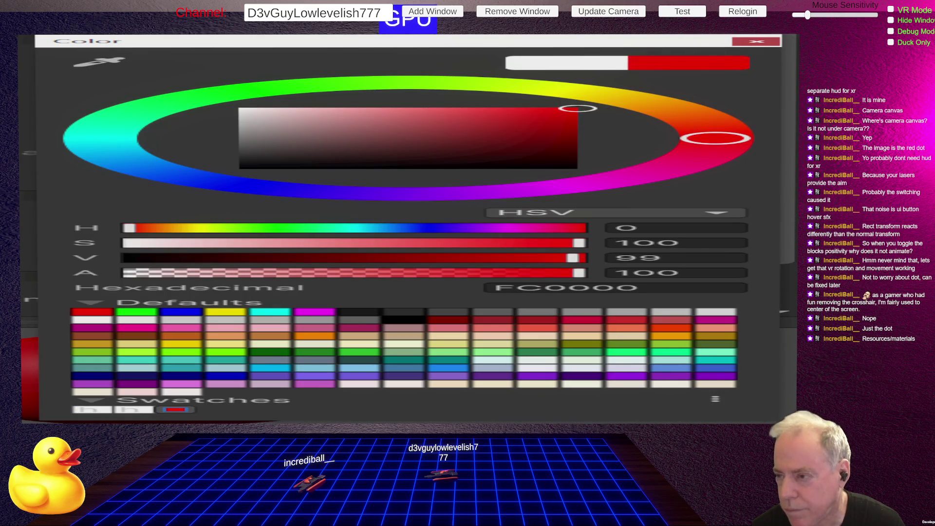
pyautogui.press('Return')
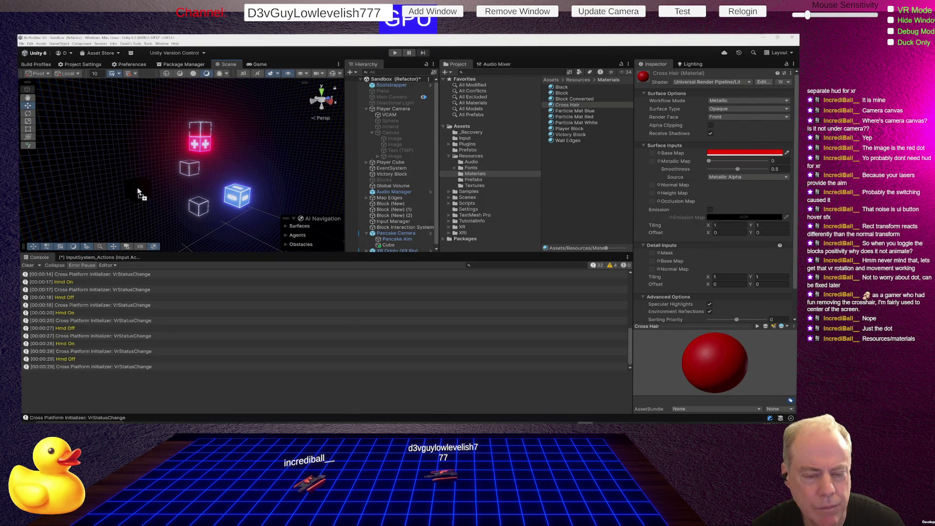
pyautogui.moveTo(148, 200)
pyautogui.mouseDown()
pyautogui.moveTo(108, 125)
pyautogui.moveTo(50, 121)
pyautogui.moveTo(35, 285)
pyautogui.moveTo(87, 284)
pyautogui.mouseUp()
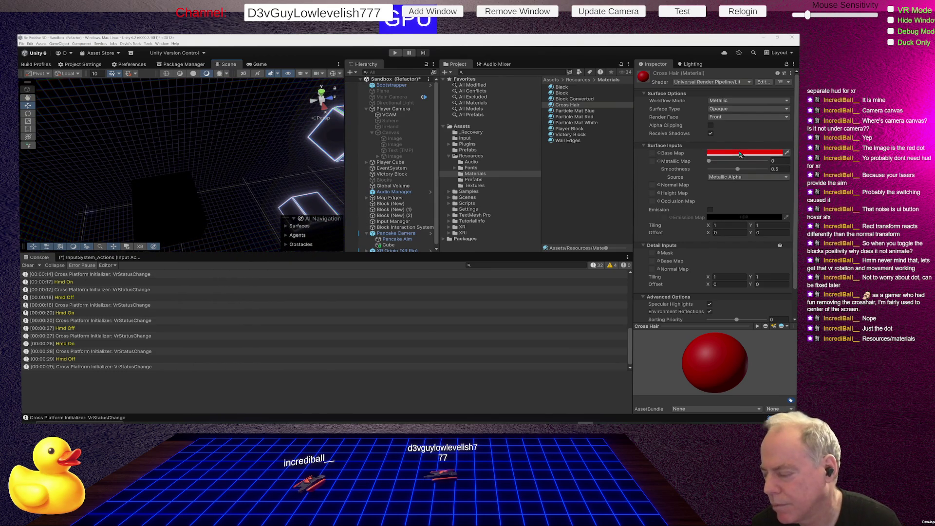
pyautogui.click(731, 153)
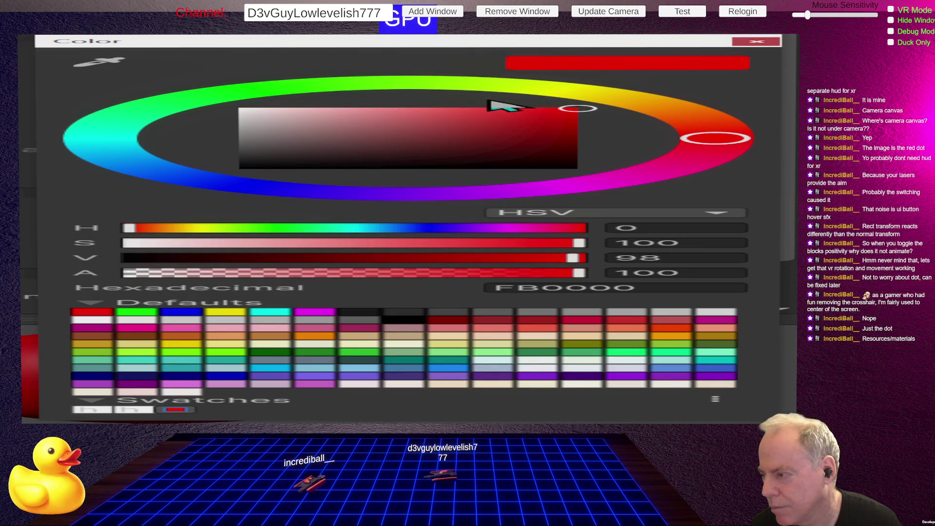
pyautogui.moveTo(487, 142); pyautogui.dragTo(267, 183)
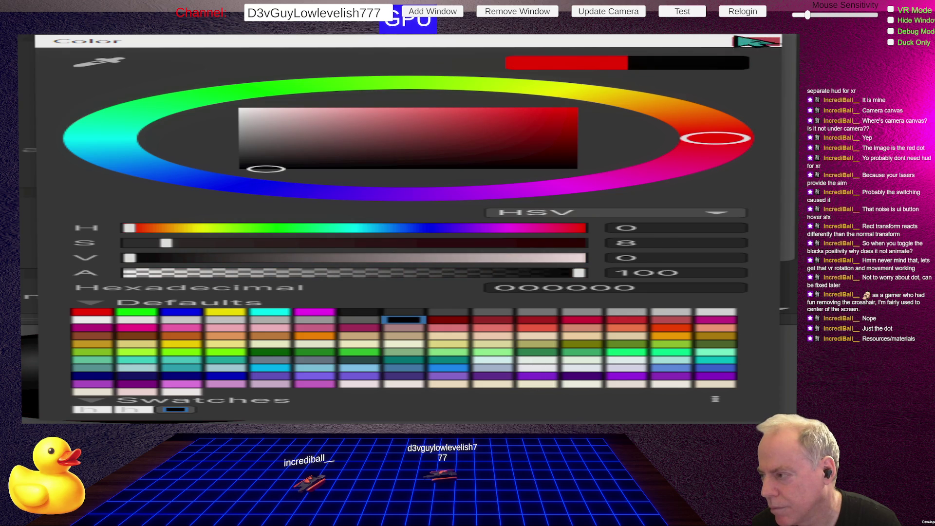
pyautogui.click(756, 41)
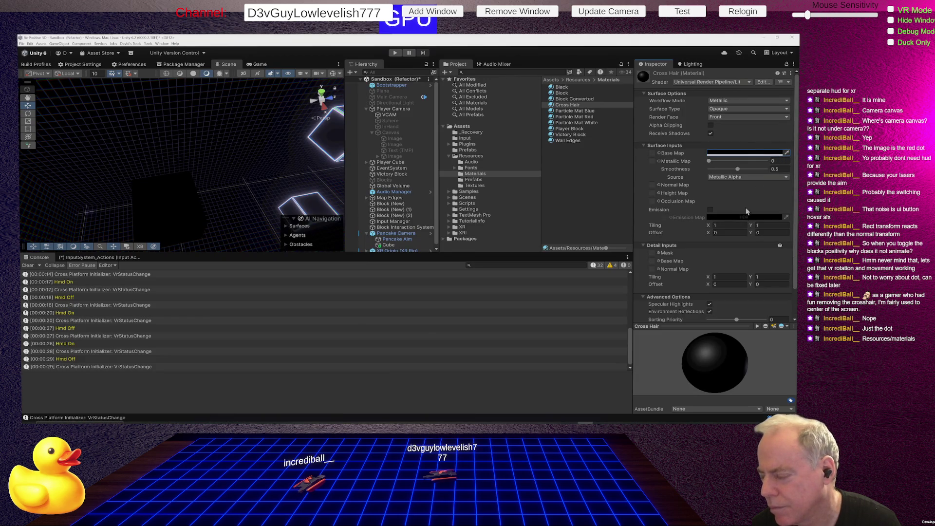
# Enable emission on Cross Hair with a dark red HDR emission colour
pyautogui.click(711, 209)
pyautogui.click(721, 218)
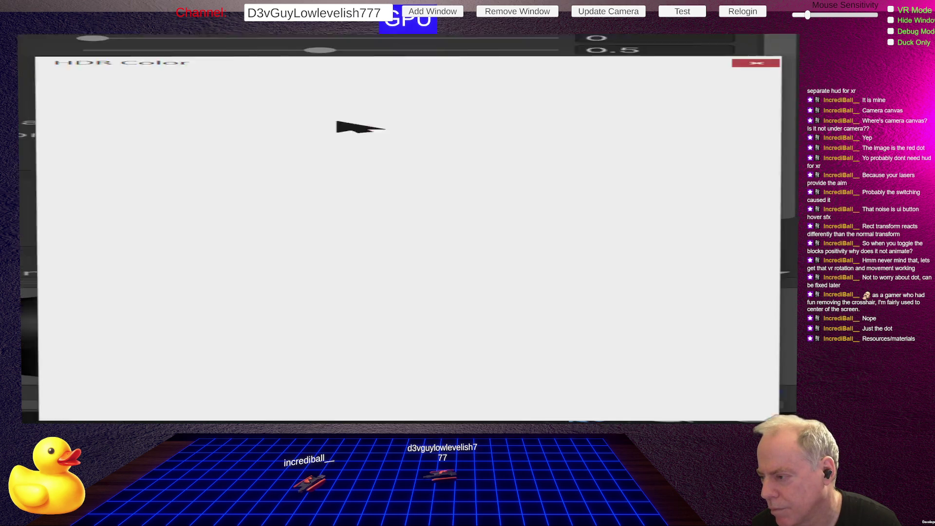
pyautogui.click(565, 109)
pyautogui.moveTo(567, 110); pyautogui.dragTo(576, 154)
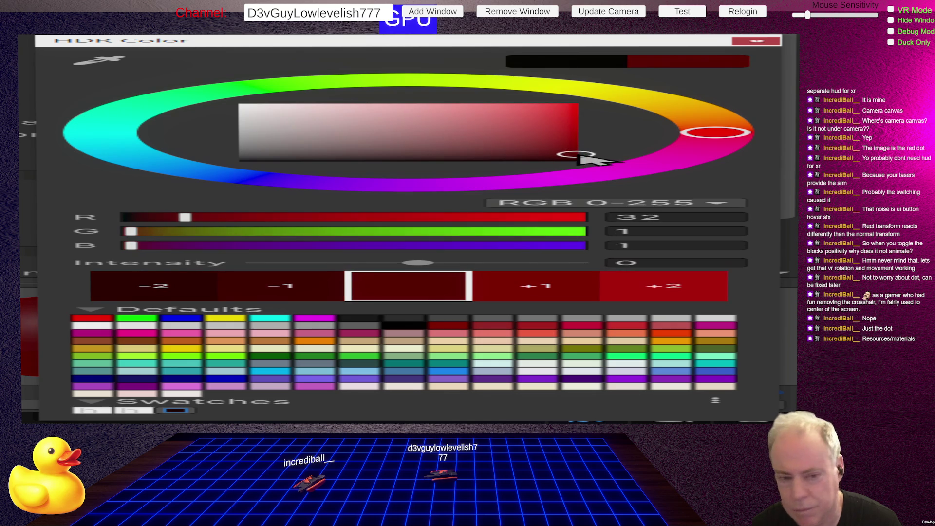
pyautogui.press('Escape')
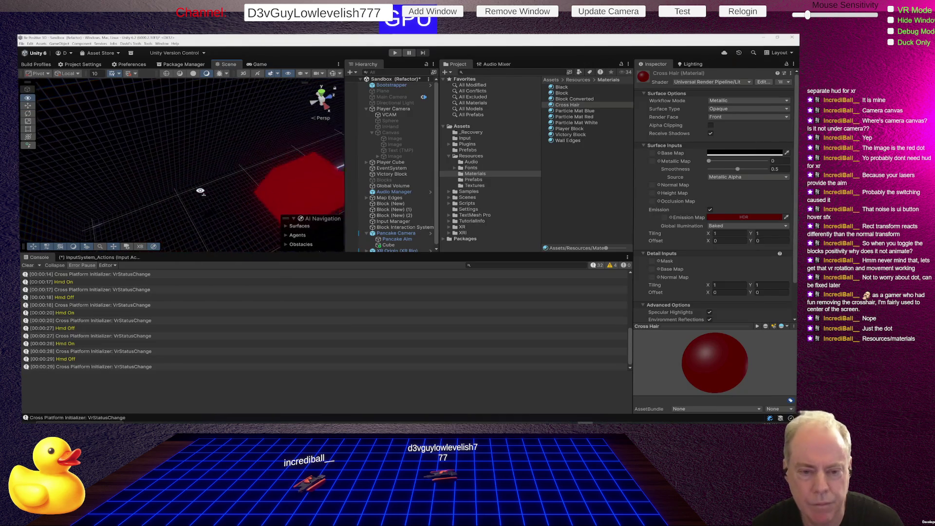
# Select the Cube under Pancake Camera and set its Position Z to 0.01
pyautogui.click(260, 64)
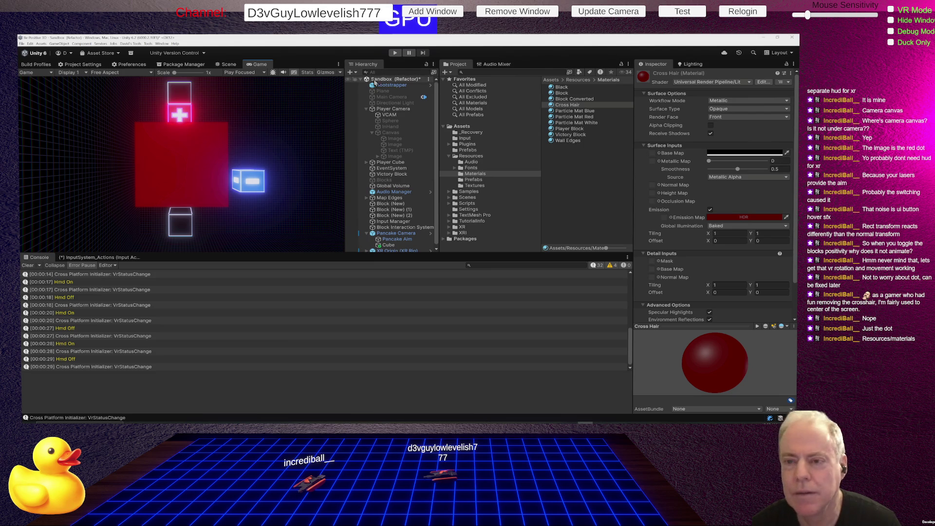
pyautogui.scroll(-1, 395, 234)
pyautogui.click(390, 243)
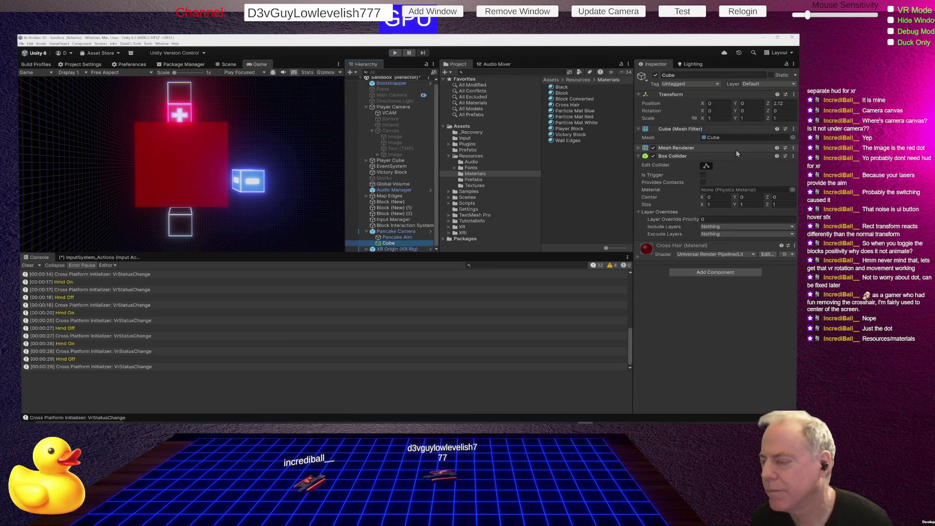
pyautogui.click(793, 103)
pyautogui.write('.01')
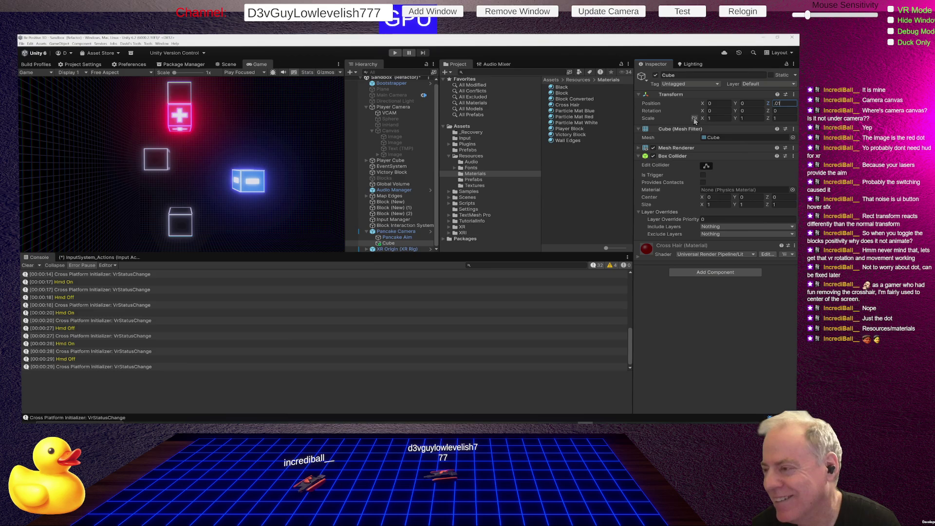
# Scale the Cube to 0.001 on each axis and return to the Scene view
pyautogui.click(721, 118)
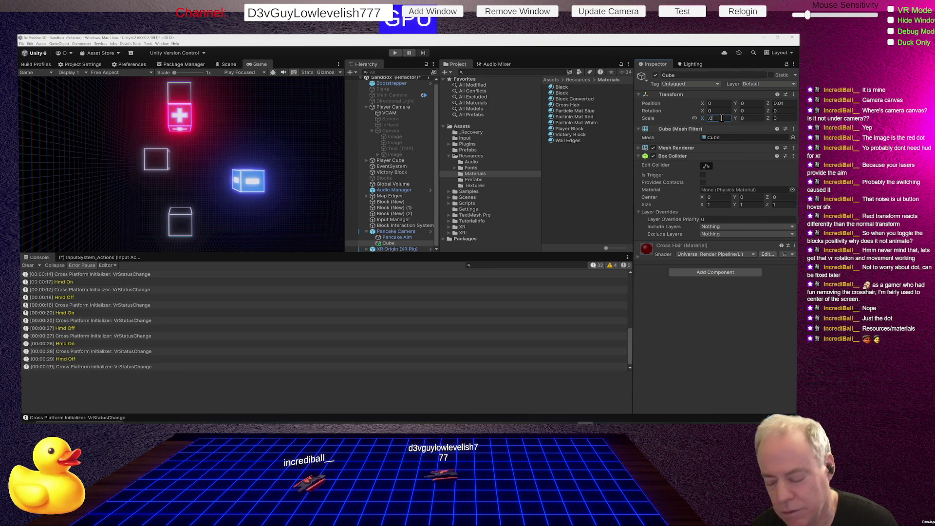
pyautogui.write('04')
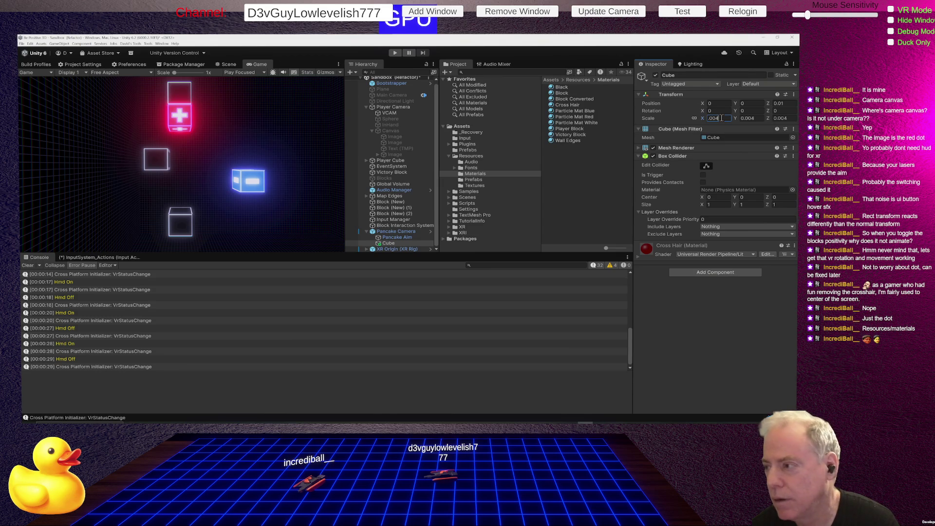
pyautogui.press('BackSpace')
pyautogui.write('1')
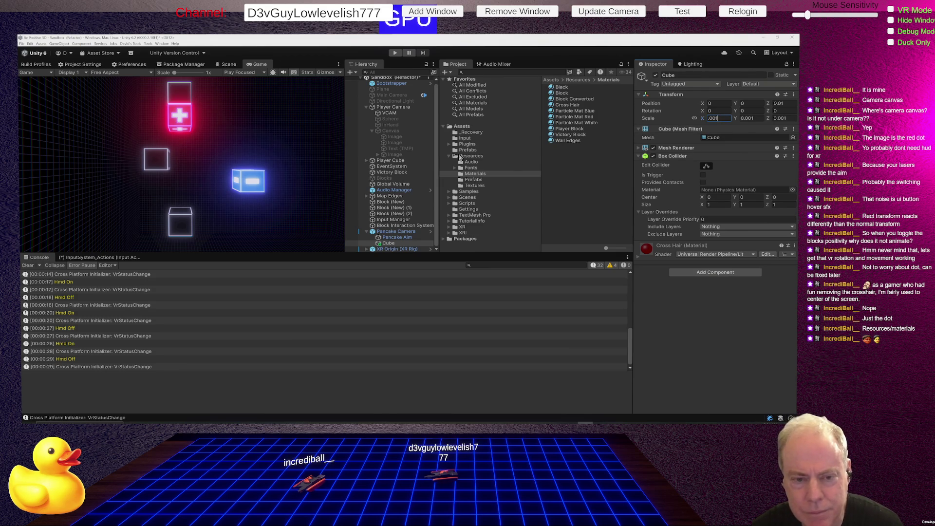
pyautogui.click(388, 244)
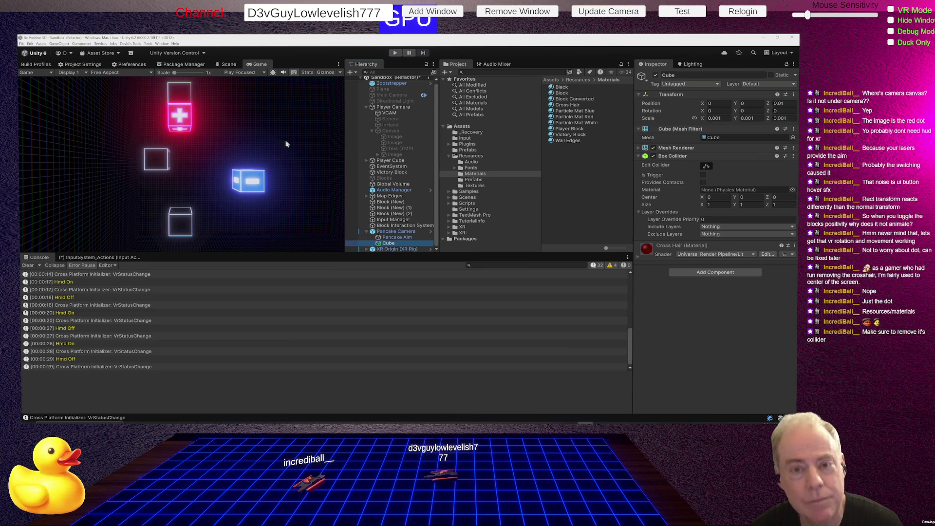
pyautogui.click(228, 65)
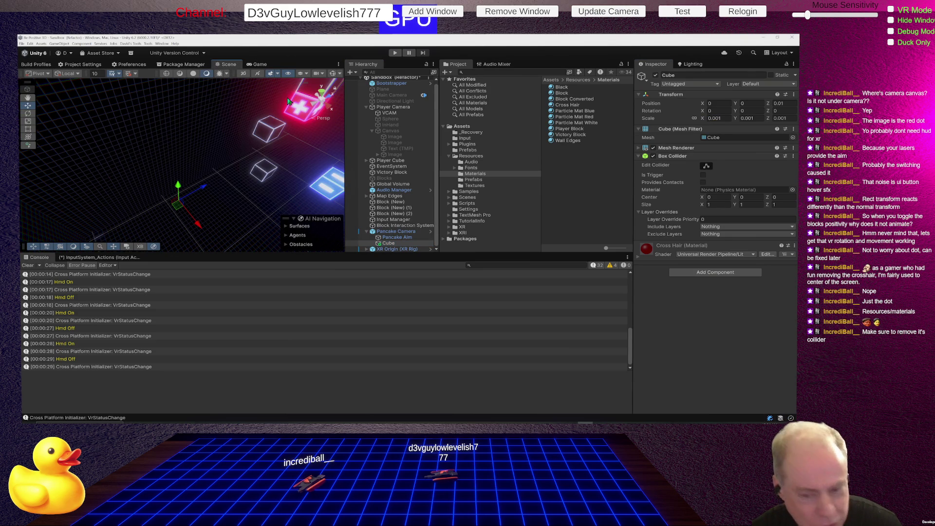
# Frame the tiny Cube and set its Position Z to 0.05
pyautogui.doubleClick(386, 243)
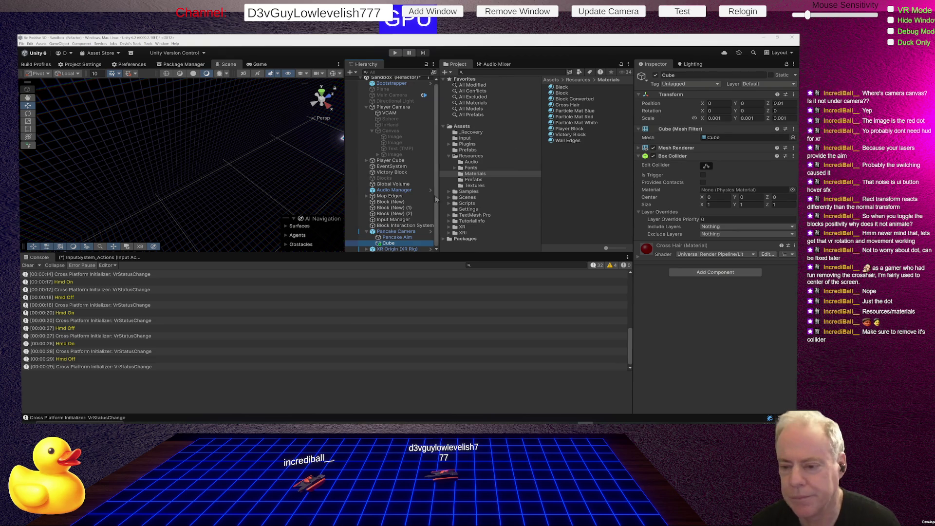
pyautogui.click(792, 103)
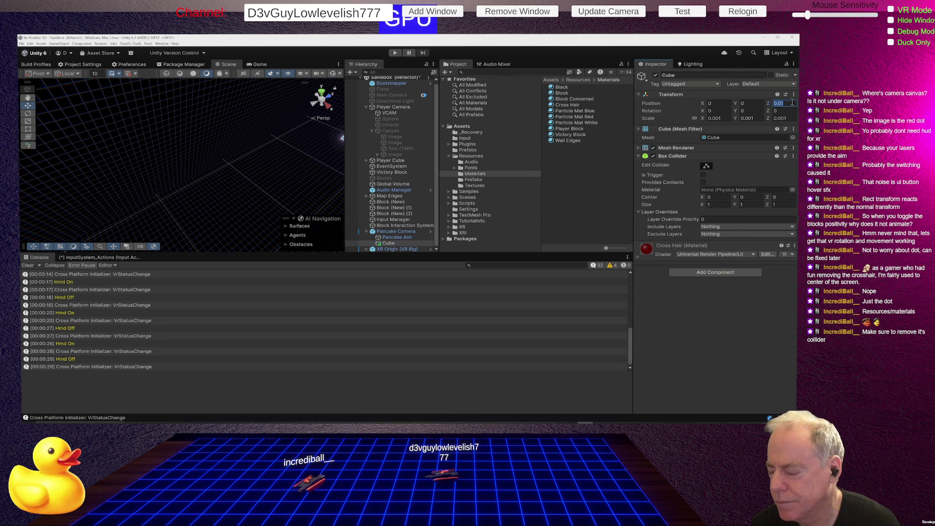
pyautogui.click(792, 103)
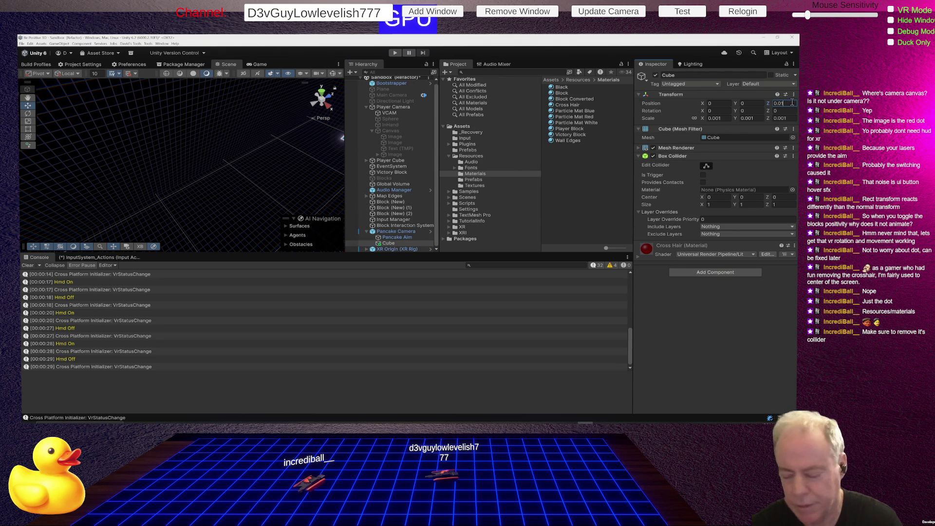
pyautogui.write('5')
pyautogui.click(706, 119)
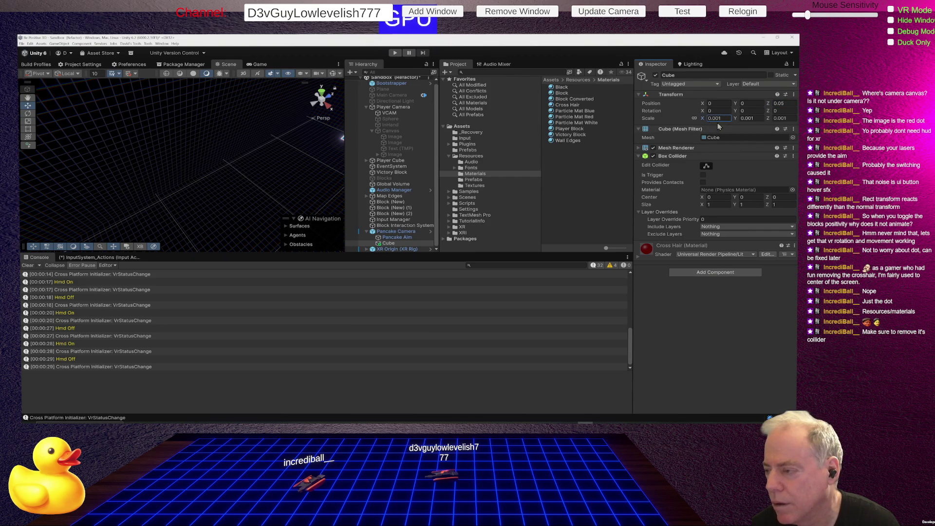
# Set the Cube's scale to 0.002, reframe it, and return to the Game view
pyautogui.doubleClick(724, 118)
pyautogui.press('BackSpace')
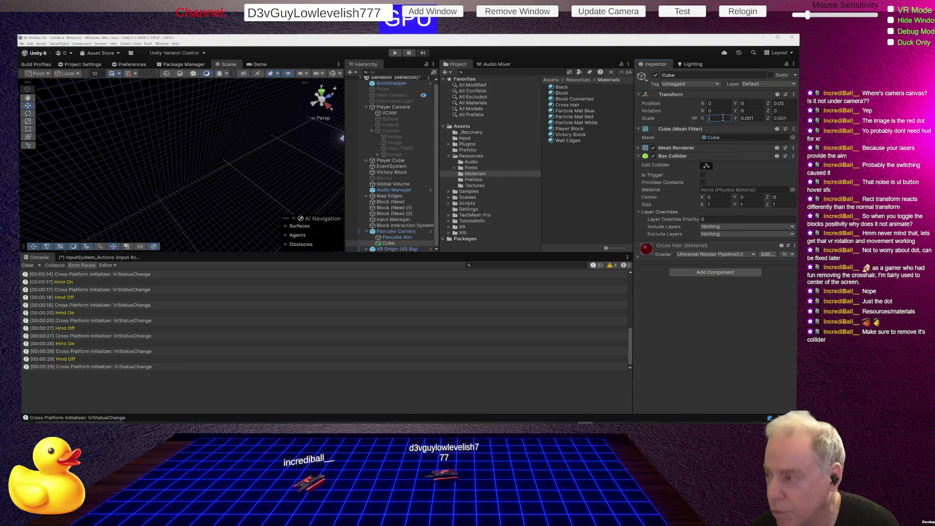
pyautogui.write('.00')
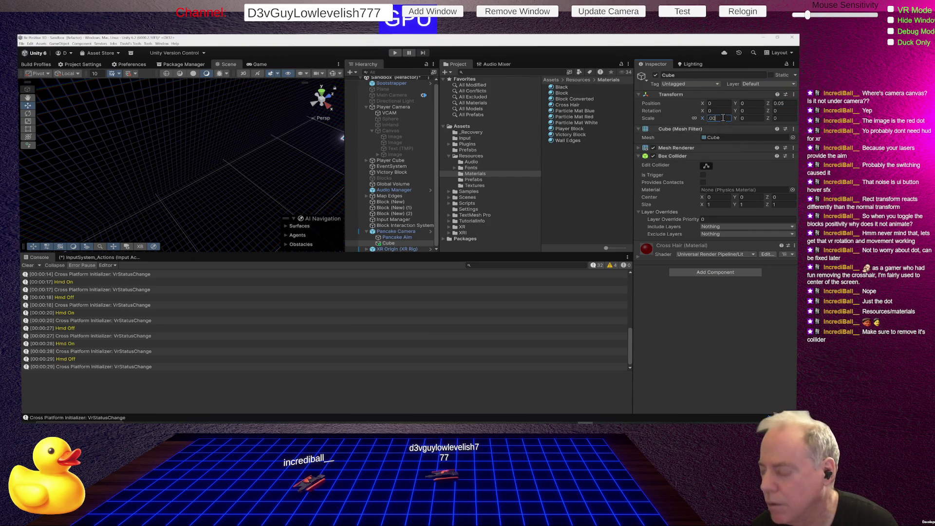
pyautogui.write('2')
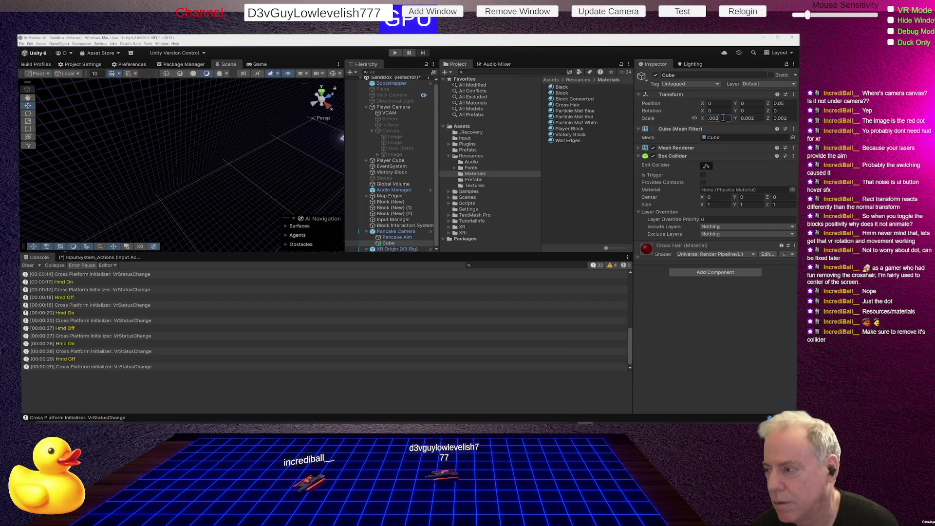
pyautogui.doubleClick(394, 244)
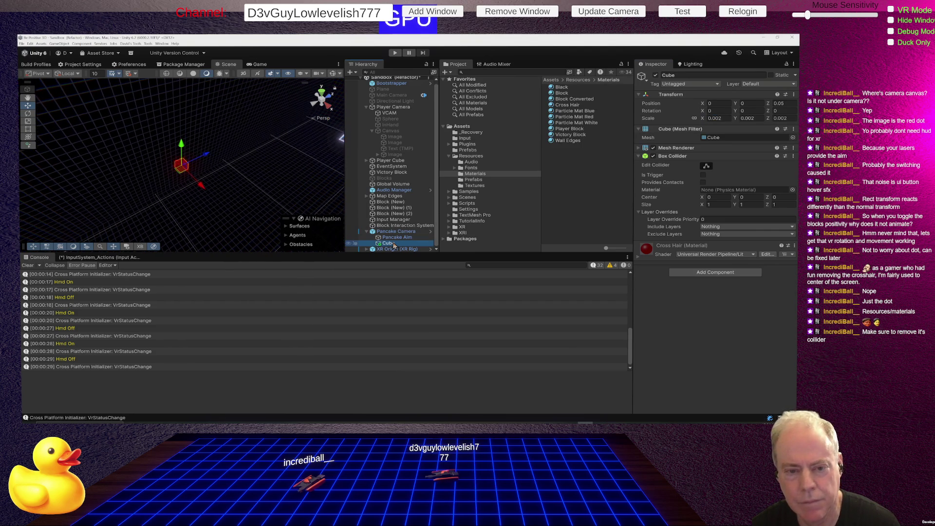
pyautogui.scroll(10, 217, 179)
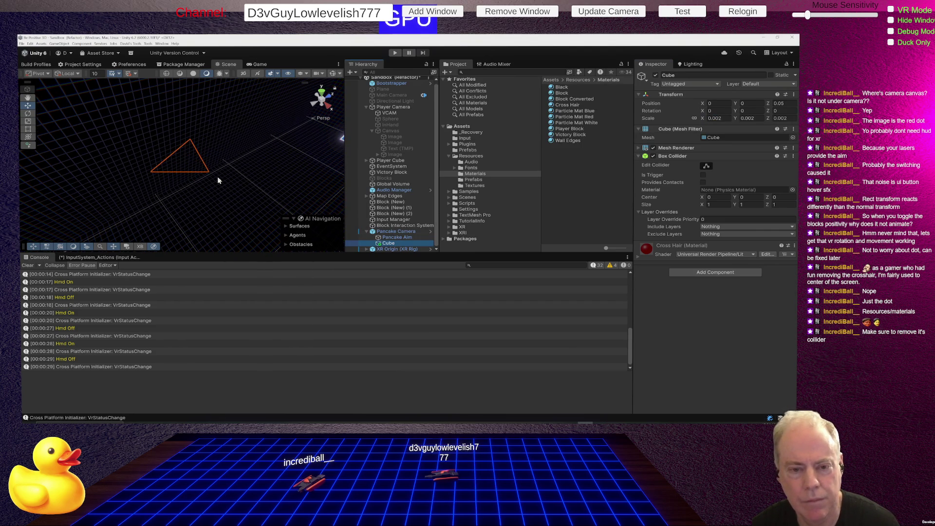
pyautogui.scroll(-5, 218, 182)
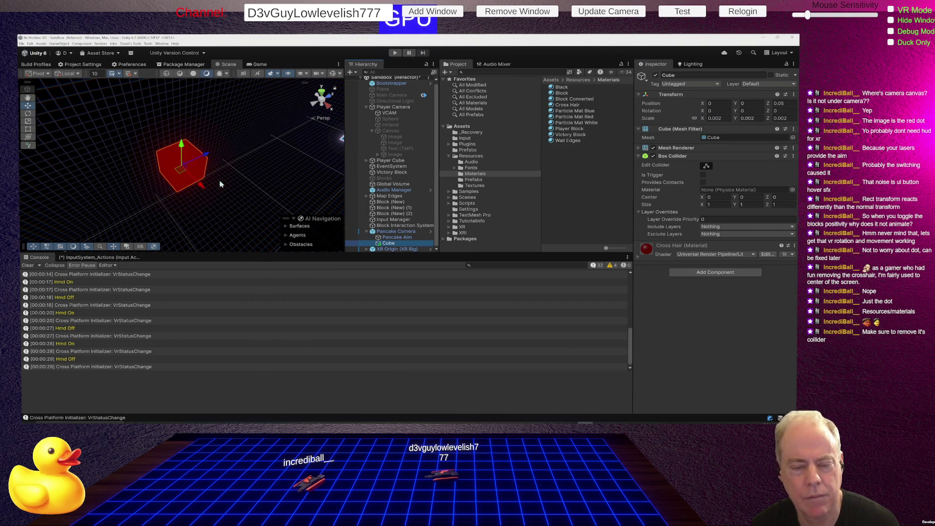
pyautogui.click(268, 65)
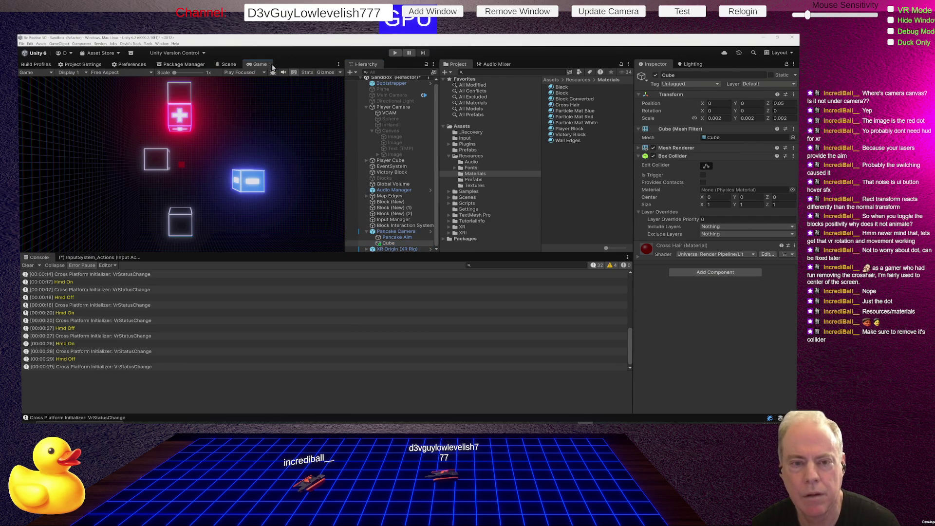
# Set the crosshair Cube's X scale to 0.001, then play-test it in the Sandbox scene and stop
pyautogui.click(723, 118)
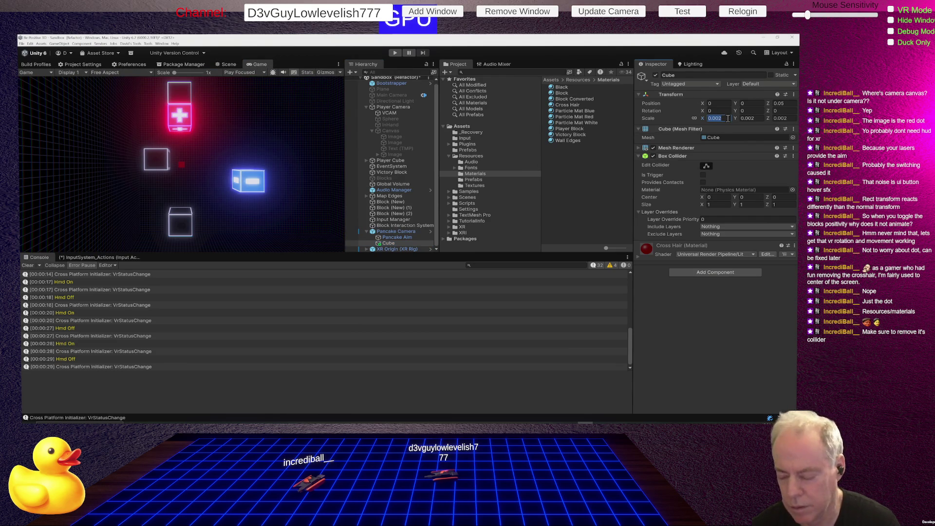
pyautogui.click(728, 118)
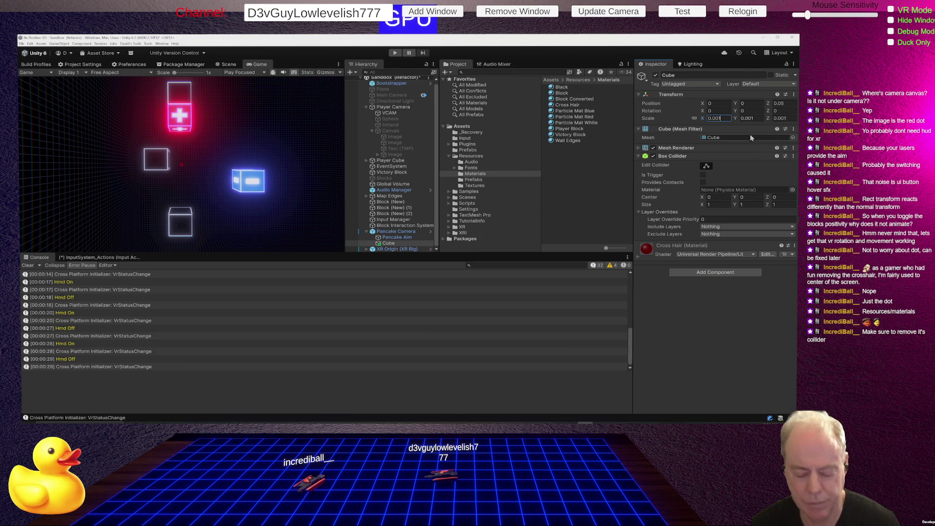
pyautogui.click(395, 52)
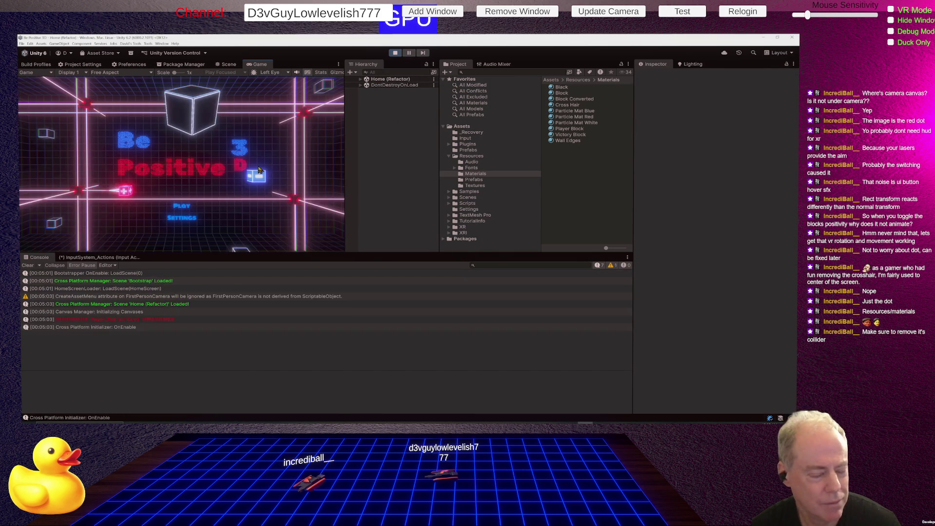
pyautogui.click(180, 207)
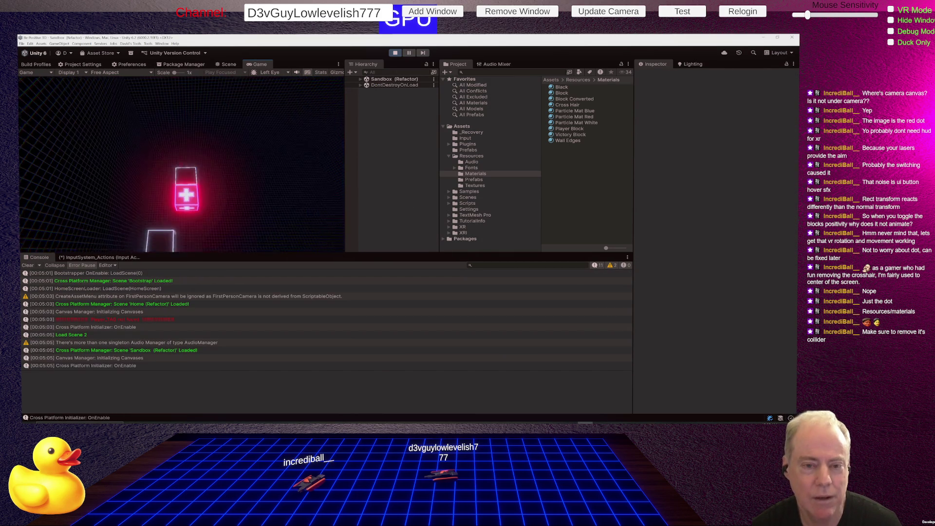
pyautogui.click(395, 53)
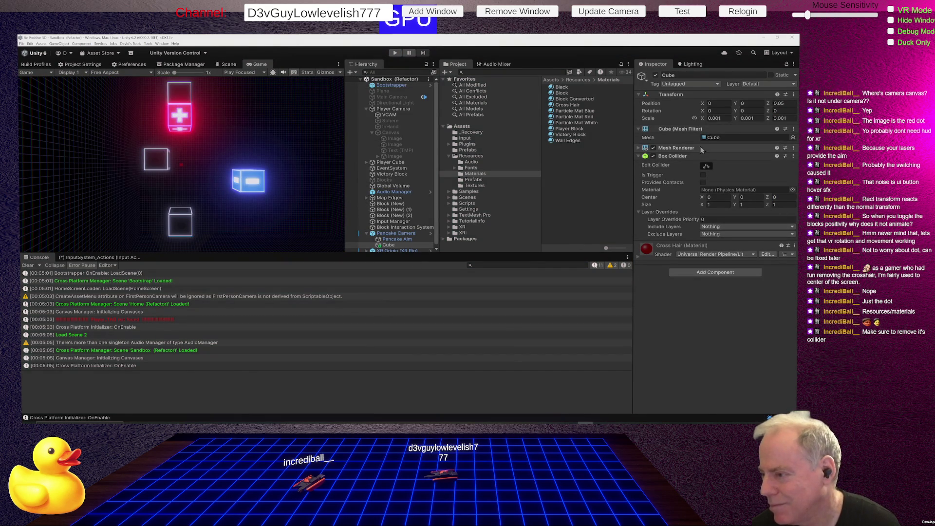
# Remove the crosshair Cube's Box Collider component and restart Play mode
pyautogui.rightClick(683, 156)
pyautogui.click(724, 165)
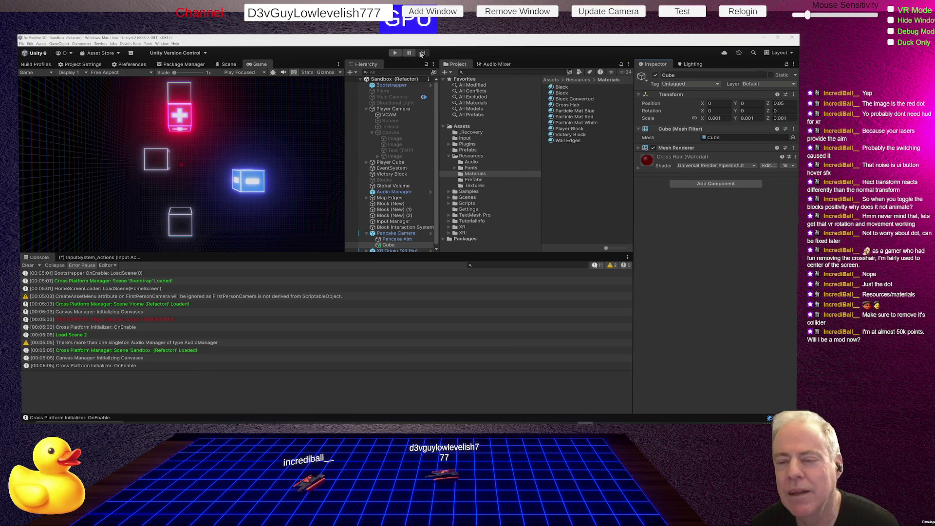
pyautogui.click(395, 52)
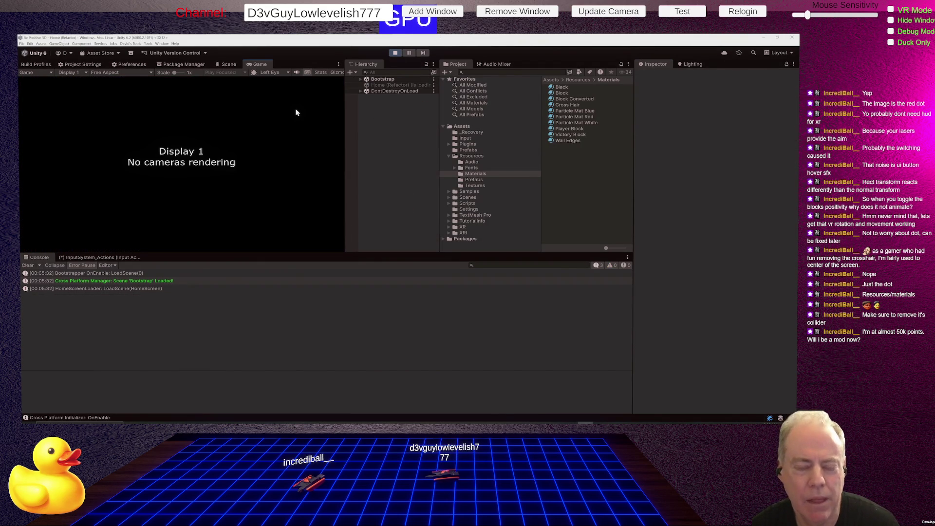
# Load Sandbox from the game's PLAY menu, pause it, and expand Sandbox (Refactor) in the Hierarchy
pyautogui.click(182, 207)
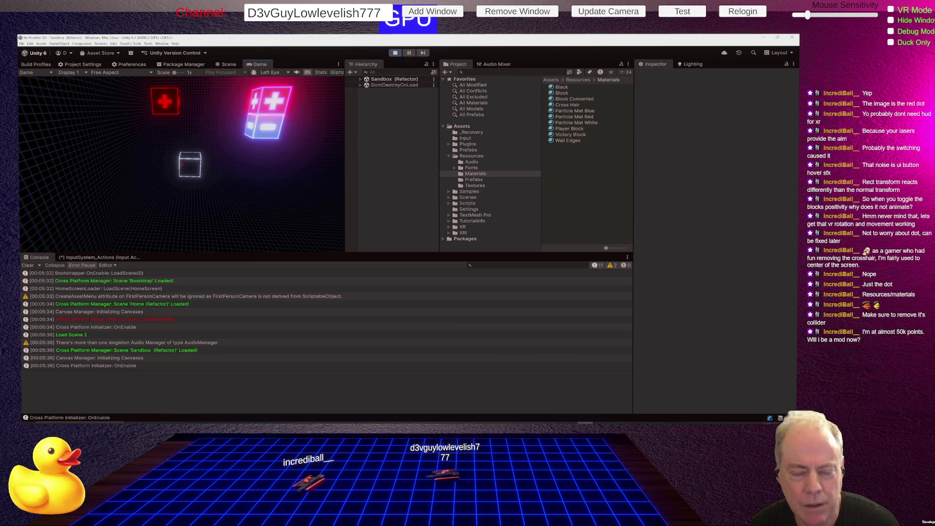
pyautogui.press('Escape')
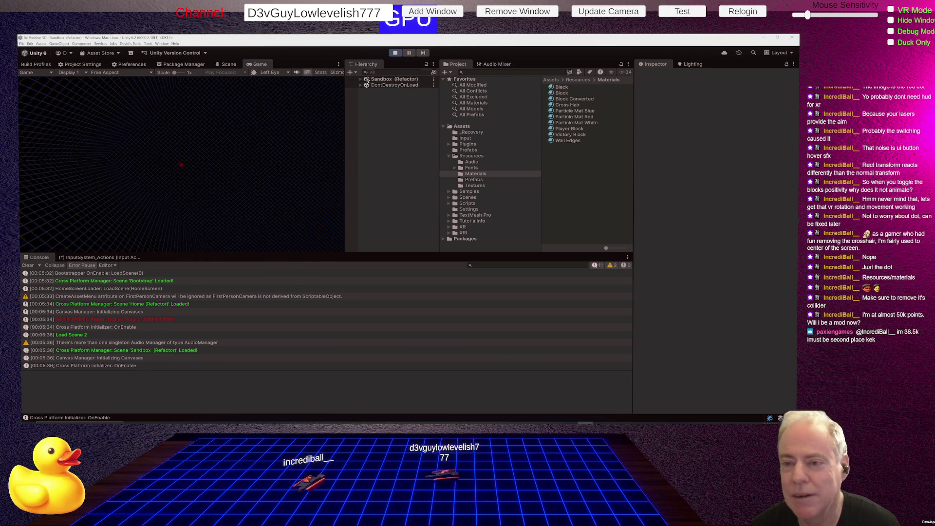
pyautogui.click(361, 79)
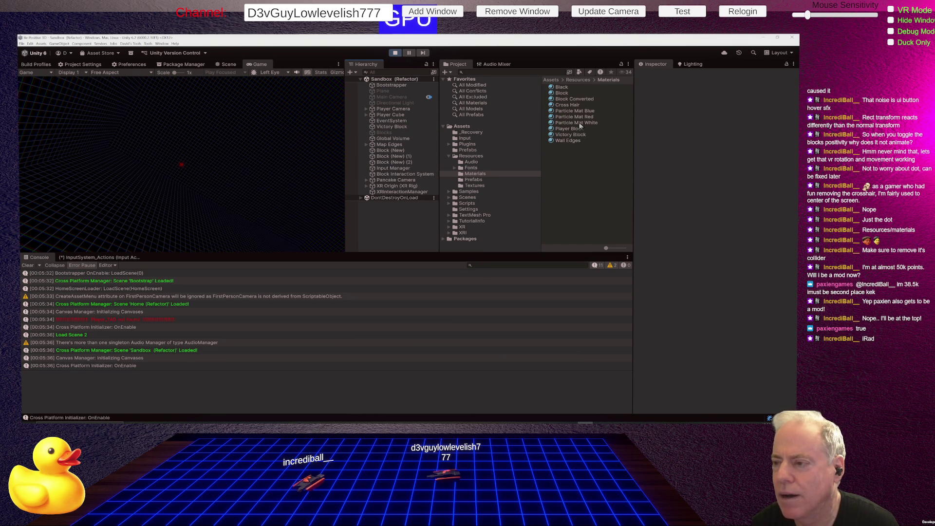
# Set the Cross Hair material's emission colour to full red, RGB 255, 0, 0
pyautogui.click(575, 105)
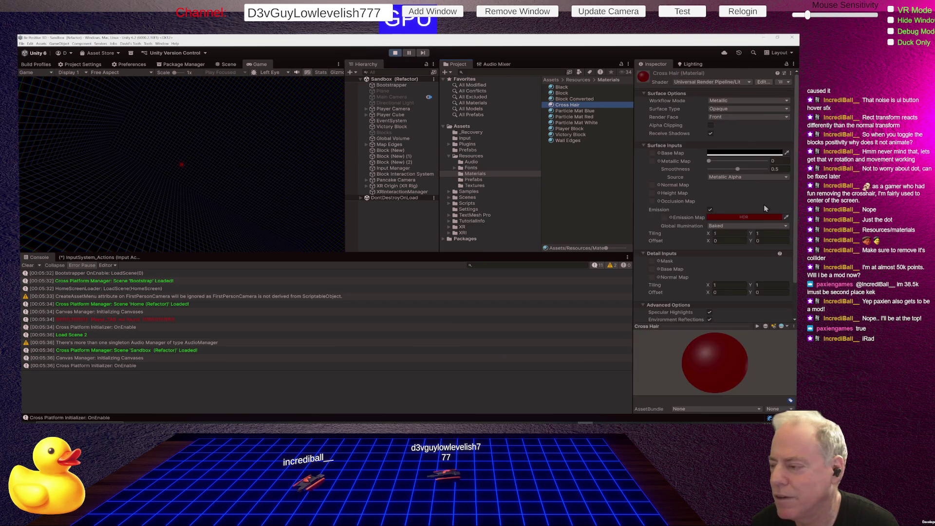
pyautogui.click(754, 220)
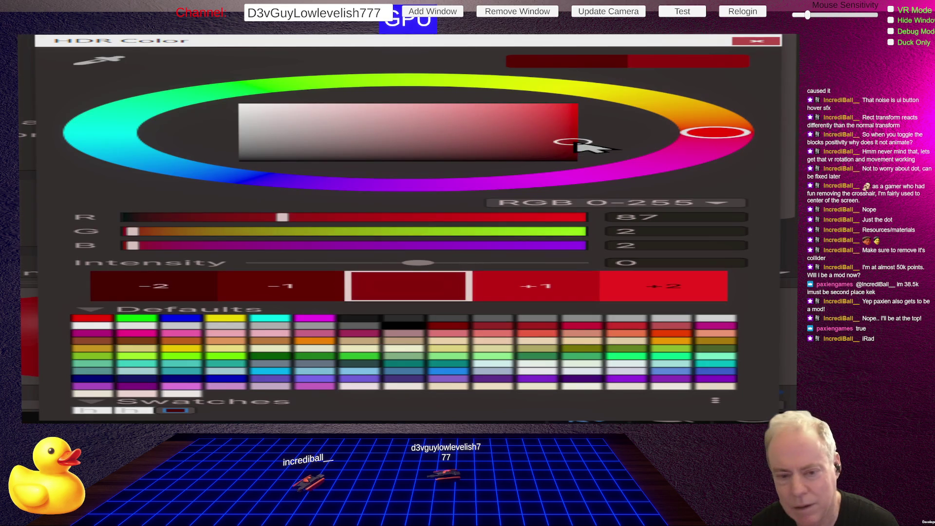
pyautogui.moveTo(591, 128); pyautogui.dragTo(585, 119)
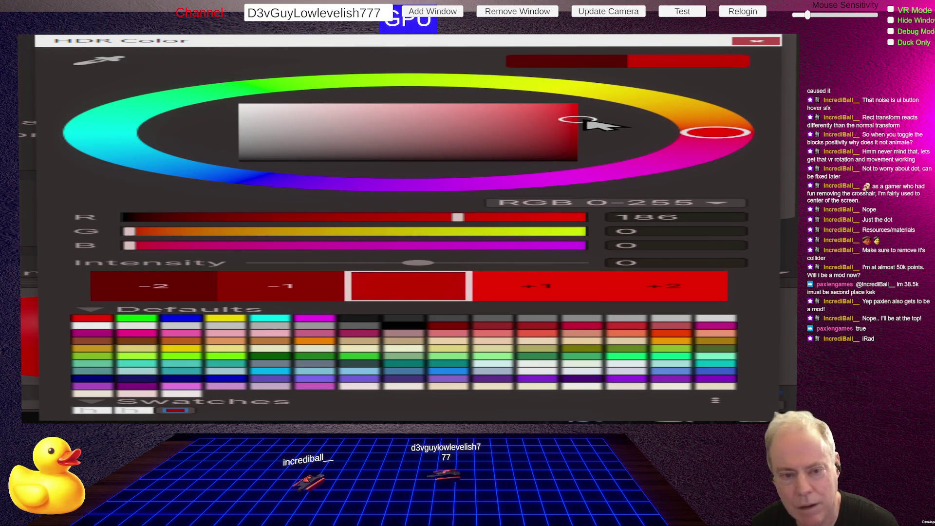
pyautogui.click(757, 41)
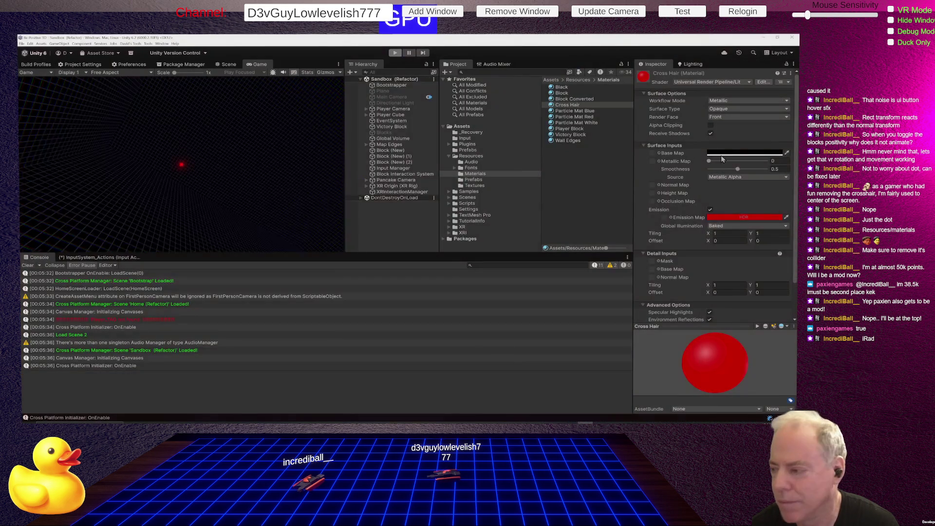
pyautogui.click(753, 217)
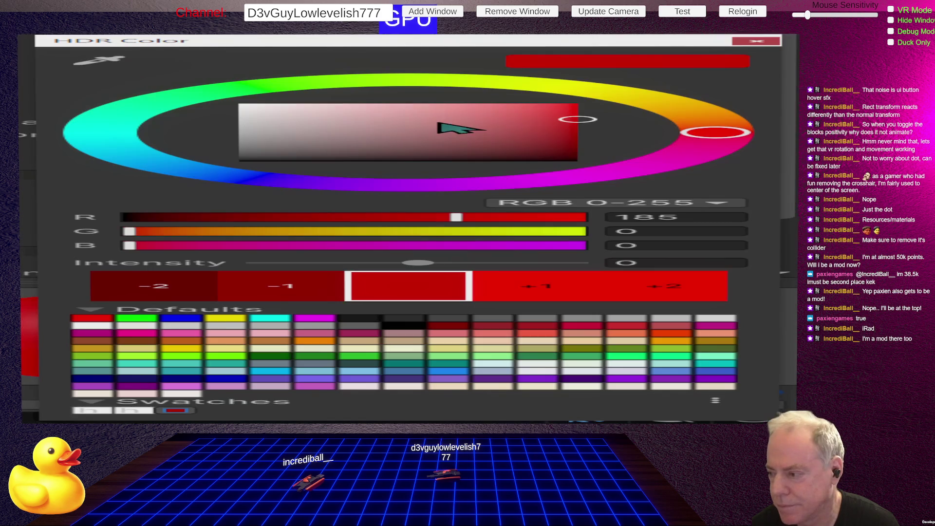
pyautogui.moveTo(570, 128); pyautogui.dragTo(610, 104)
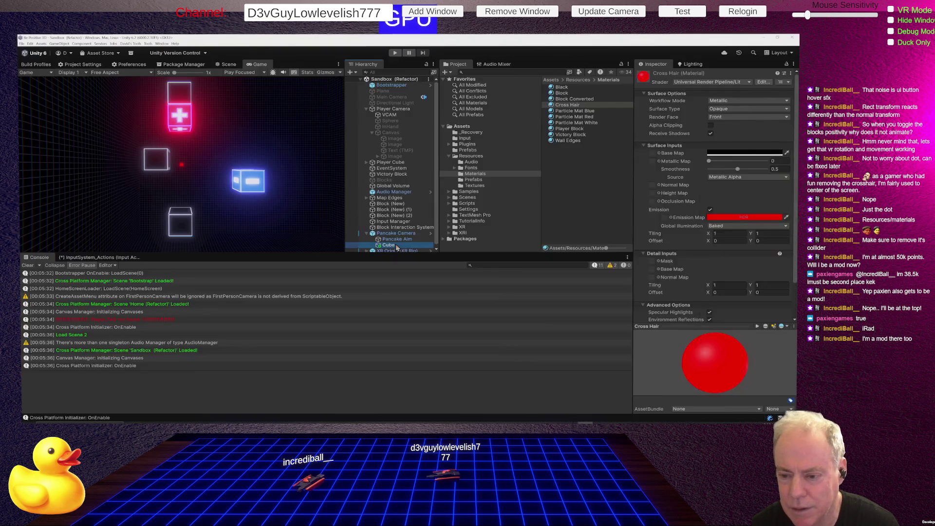
pyautogui.click(682, 157)
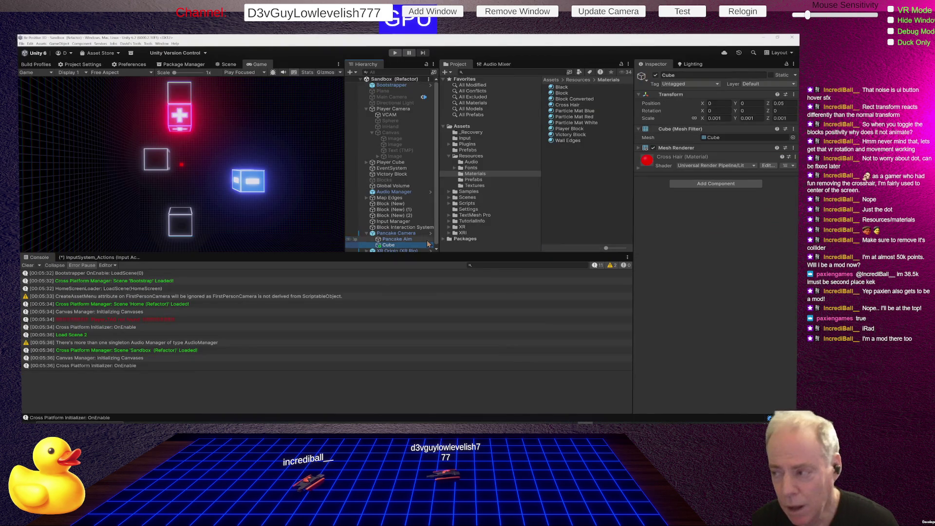
# Change the Cube's scale from 0.001 to 0.0005 on all axes and enter Play mode
pyautogui.click(725, 119)
pyautogui.click(730, 118)
pyautogui.press('BackSpace')
pyautogui.write('05')
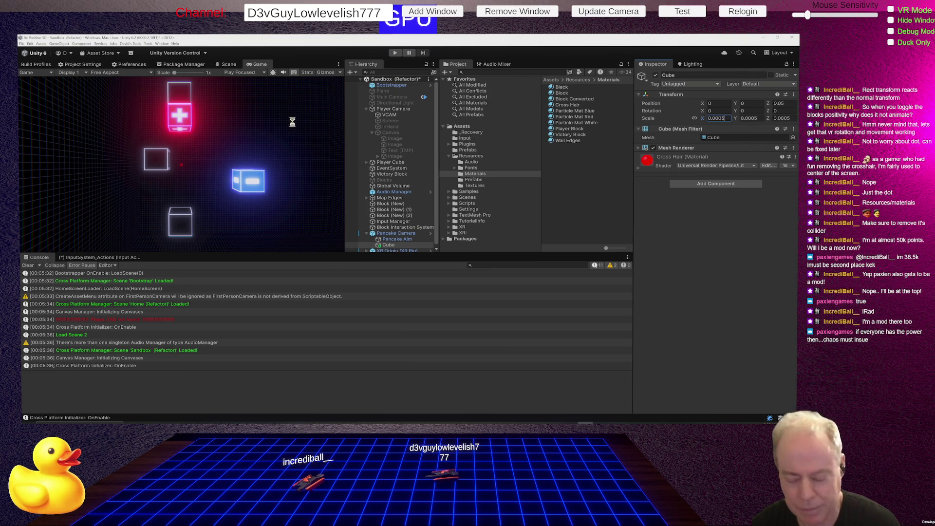
pyautogui.click(402, 54)
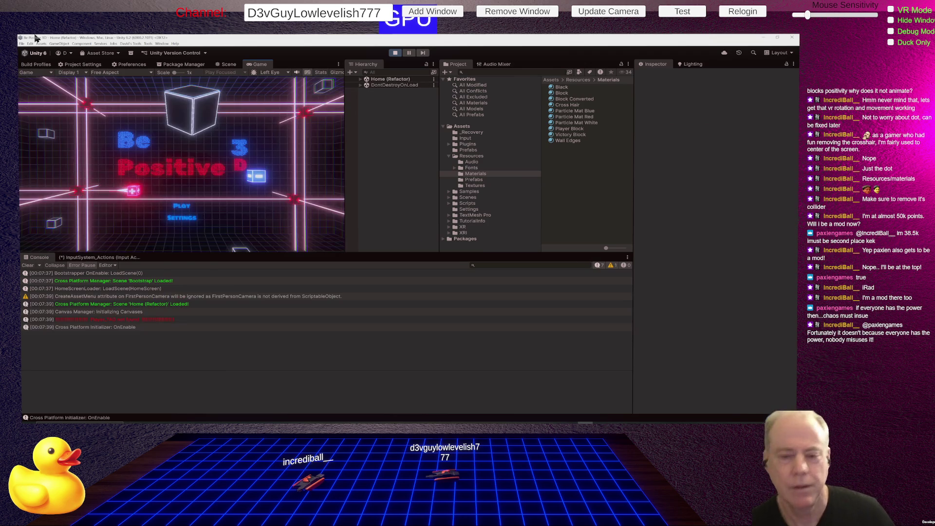
# Load Sandbox from the game menu, test the 0.0005 crosshair dot, then pause with Escape
pyautogui.click(181, 204)
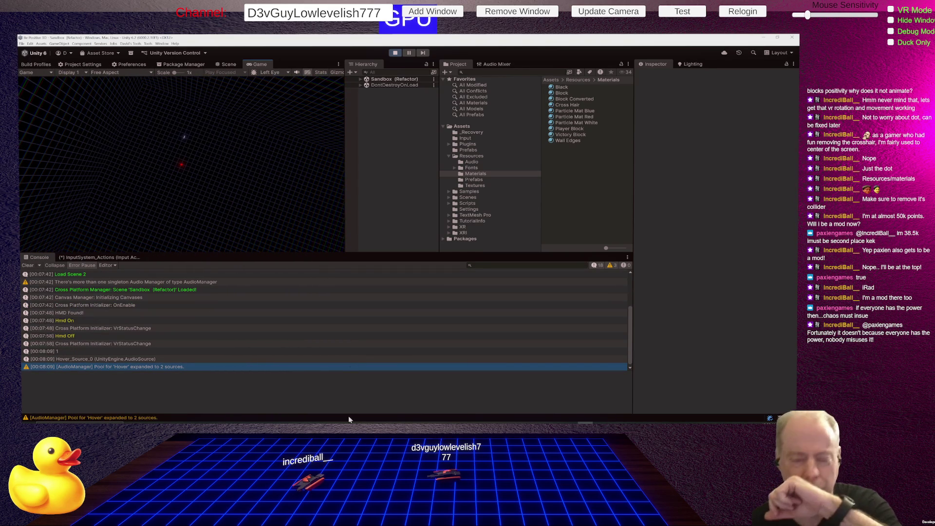
pyautogui.moveTo(373, 420)
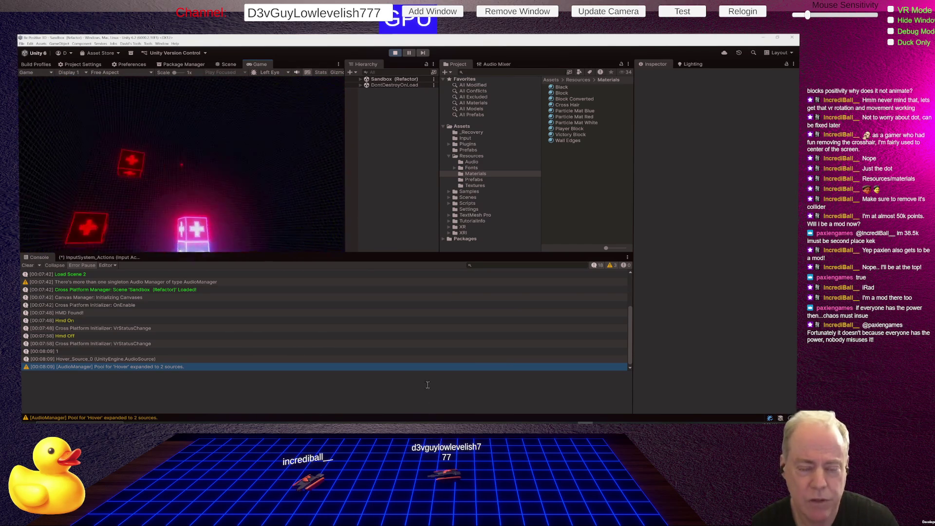
pyautogui.press('Escape')
pyautogui.press('Escape')
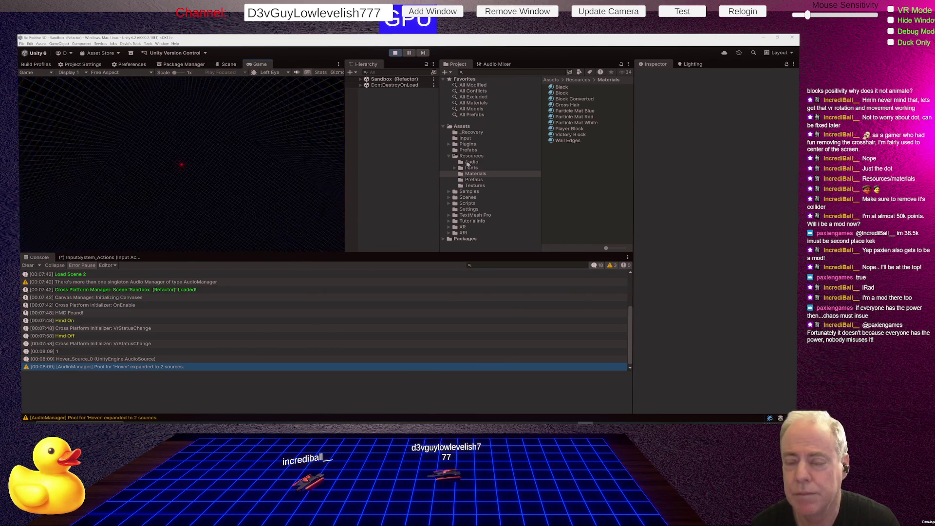
# Stop play, set the Player Camera's Look Sensitivity to 0.4, and run the game again
pyautogui.click(399, 52)
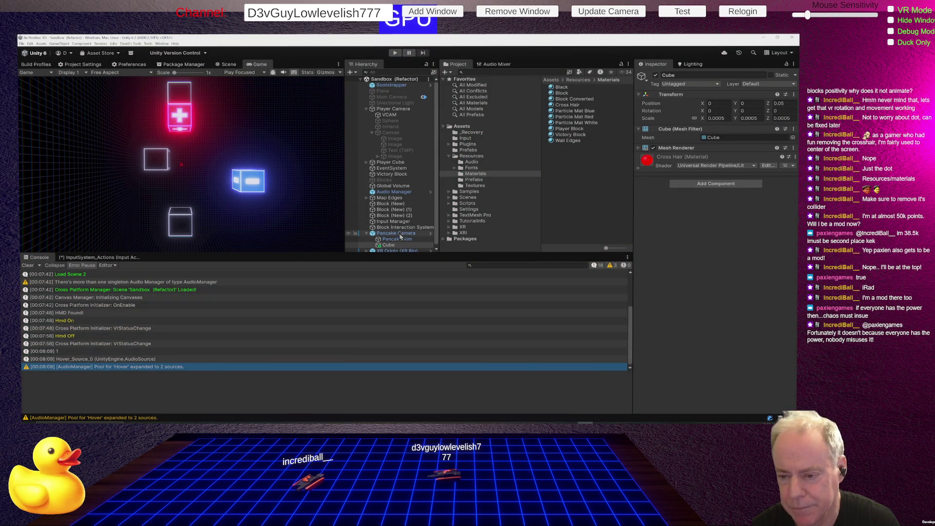
pyautogui.click(404, 222)
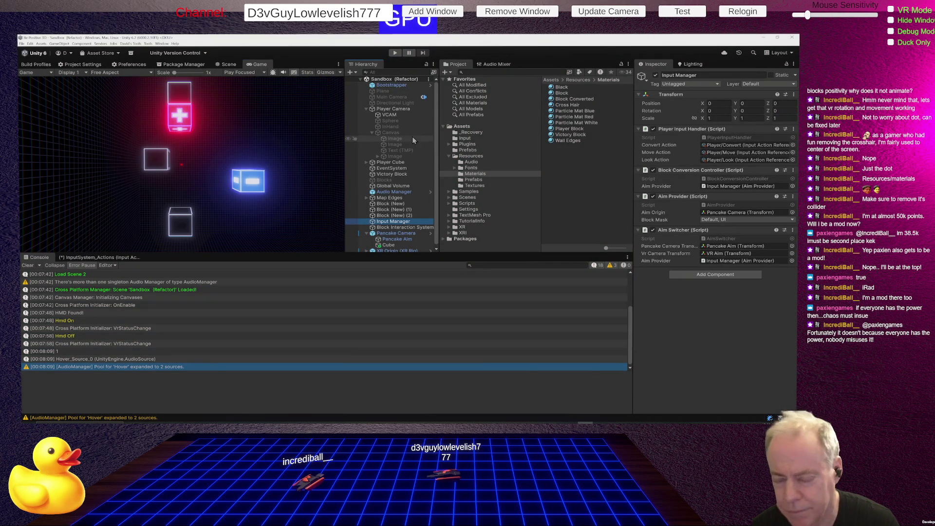
pyautogui.click(398, 110)
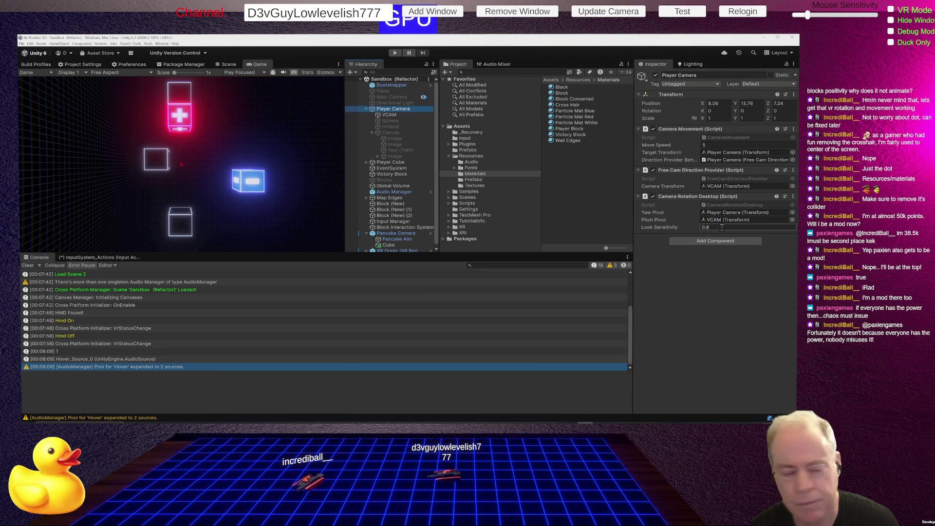
pyautogui.click(722, 228)
pyautogui.write('.4')
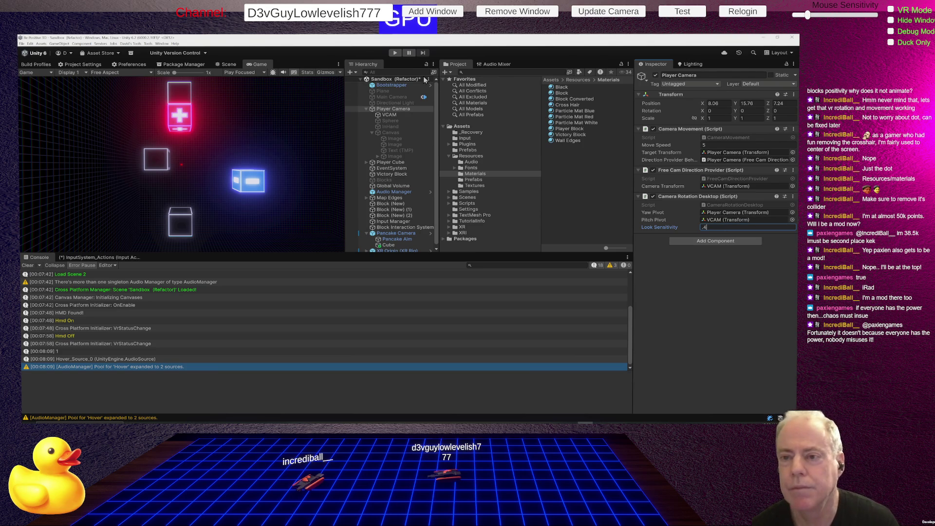
pyautogui.click(395, 54)
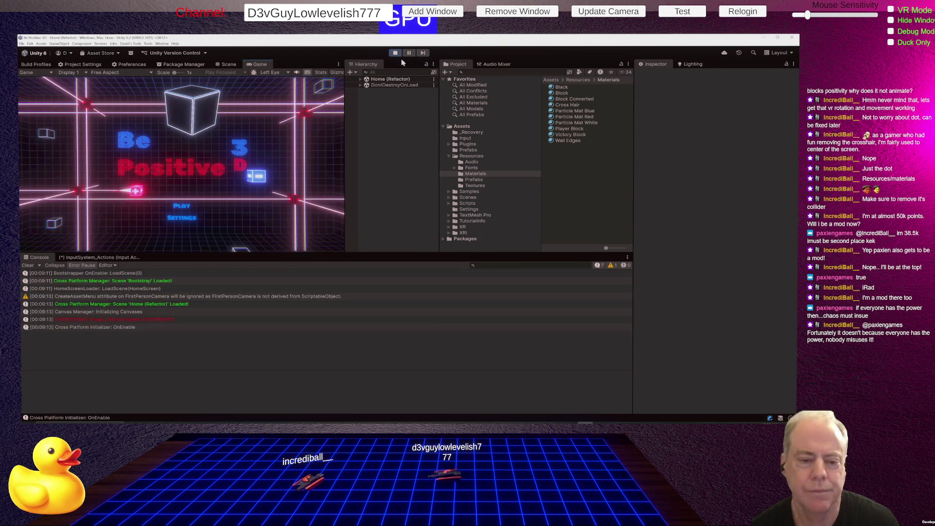
# Load Sandbox (Refactor) from the home menu and bring up the pause menu
pyautogui.click(181, 207)
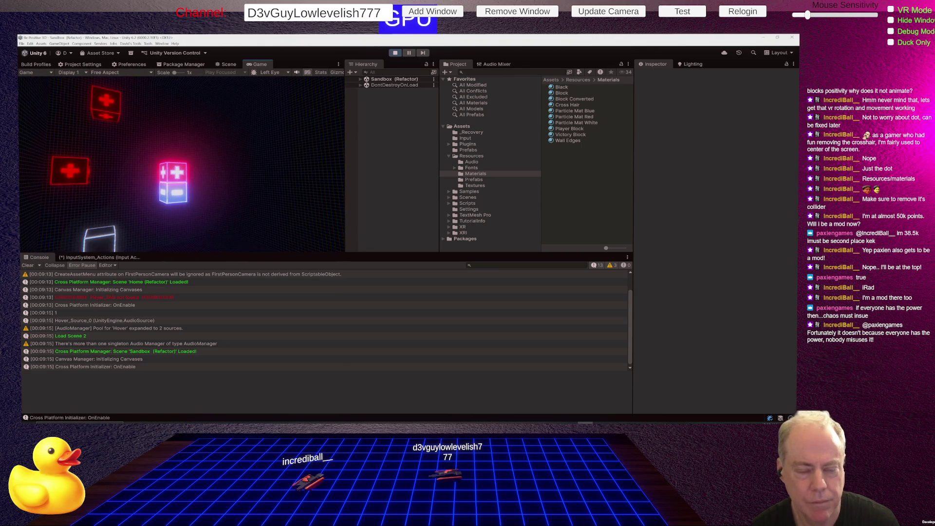
pyautogui.press('Escape')
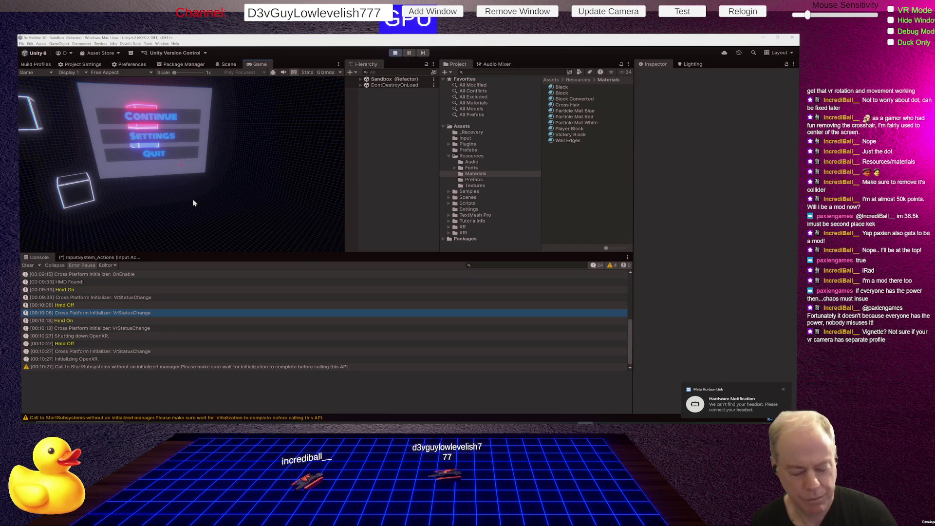
# Ask ChatGPT 'Quest 3: turn off movement vignette'
pyautogui.hotkey('alt', 'Tab')
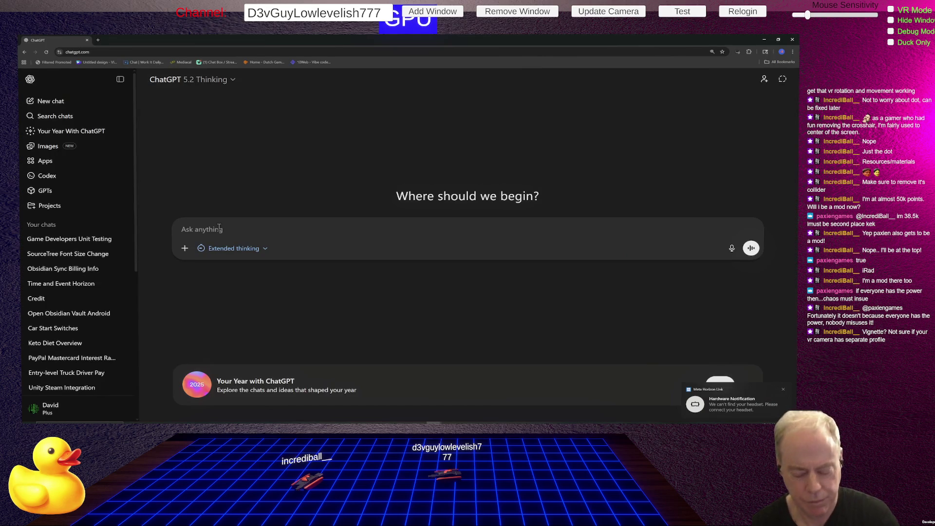
pyautogui.write('Quest 3: turn off movement vignette')
pyautogui.press('Return')
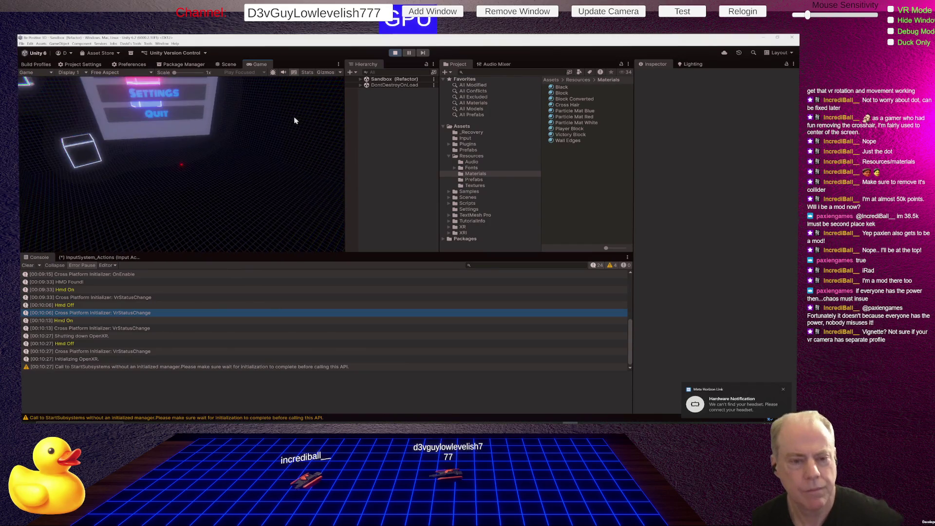
# Resume the game, toggle the pause menu, then stop and restart Play mode
pyautogui.click(259, 99)
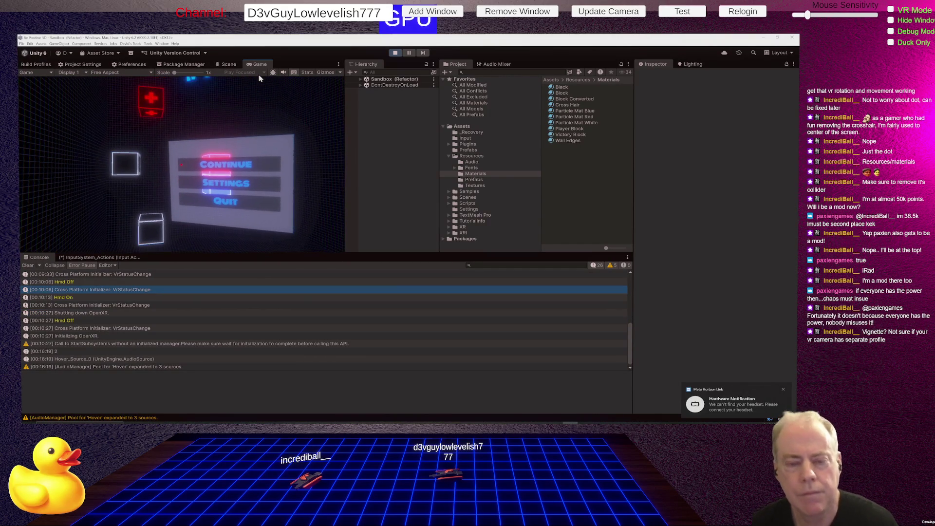
pyautogui.press('Escape')
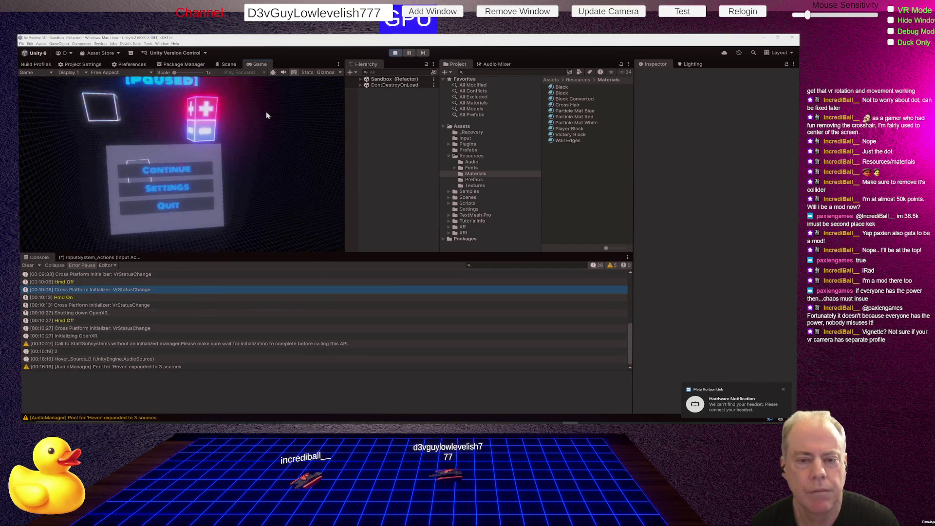
pyautogui.press('Escape')
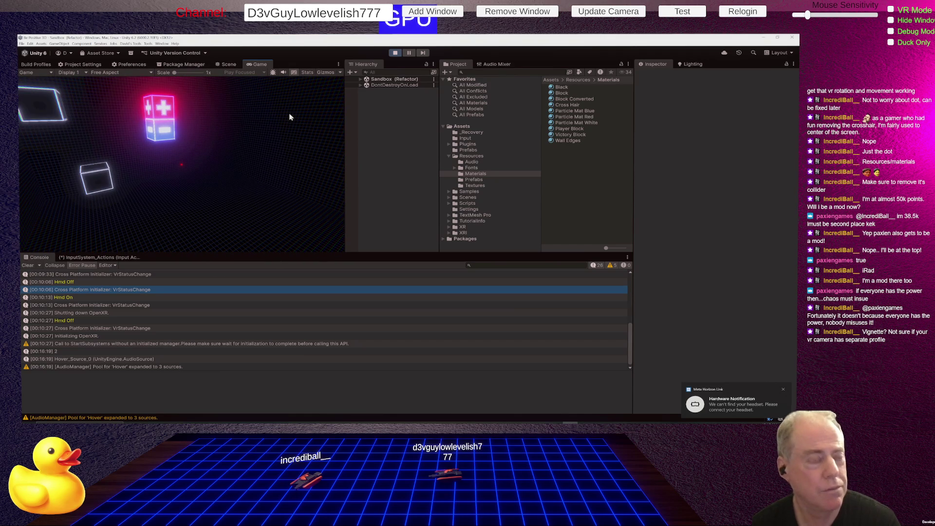
pyautogui.click(395, 53)
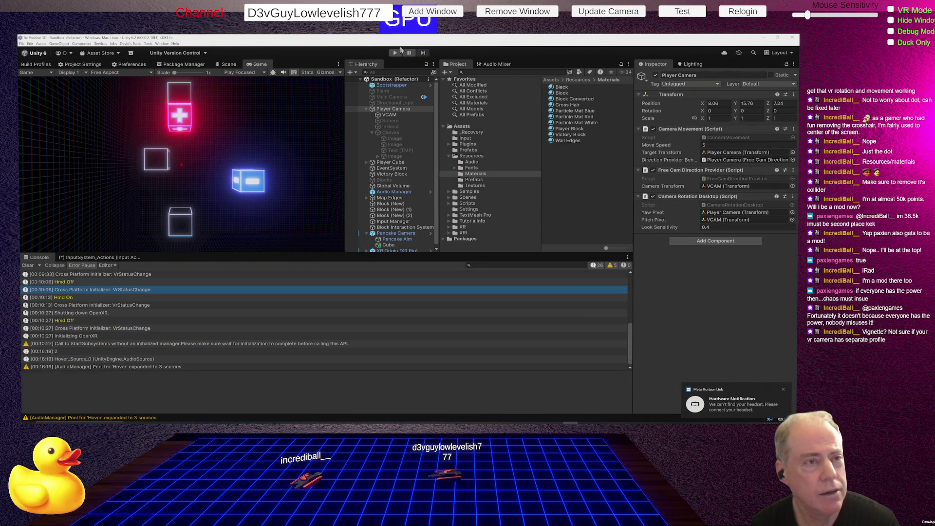
pyautogui.click(395, 53)
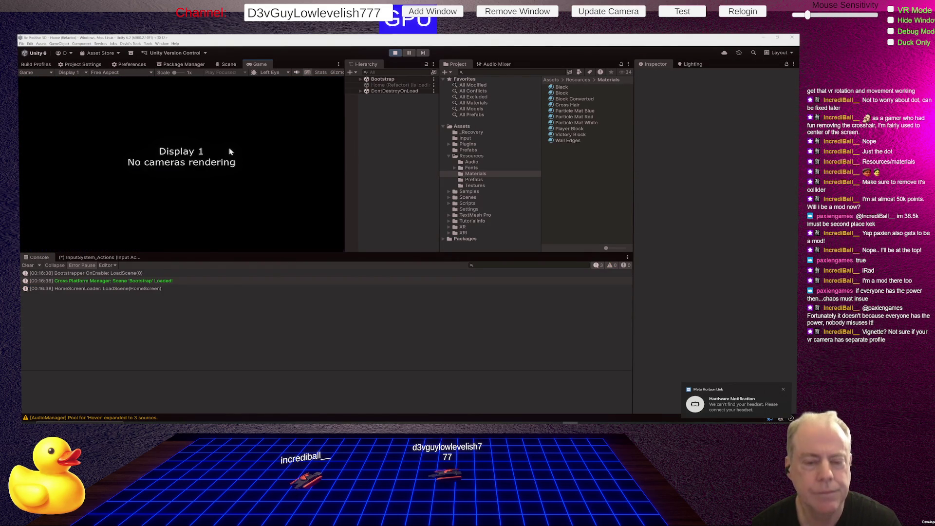
# Load the Sandbox scene, pause and resume play, then expand Sandbox (Refactor) and select Input Manager
pyautogui.click(183, 205)
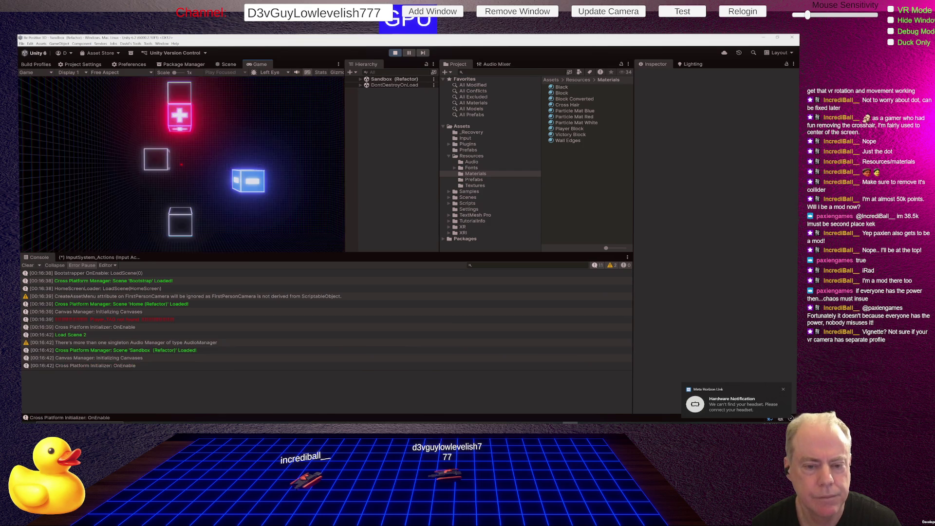
pyautogui.moveTo(182, 164)
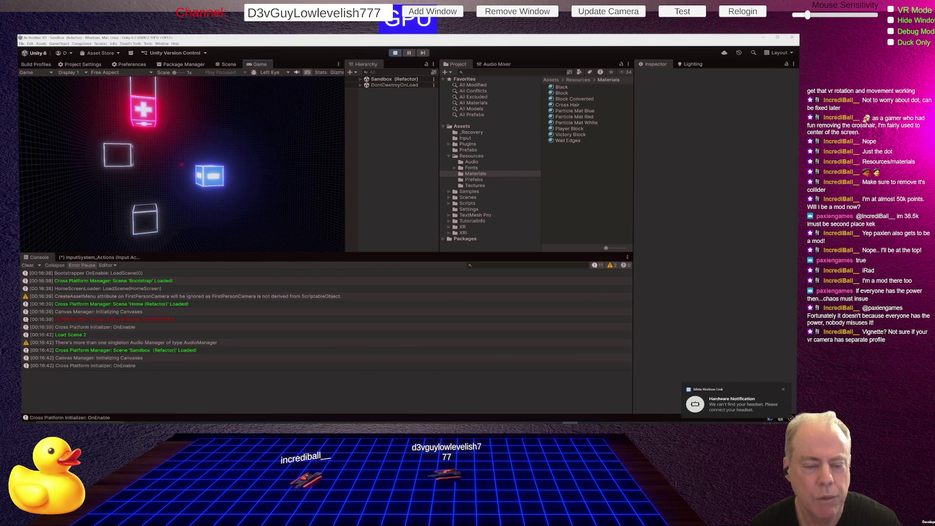
pyautogui.press('Escape')
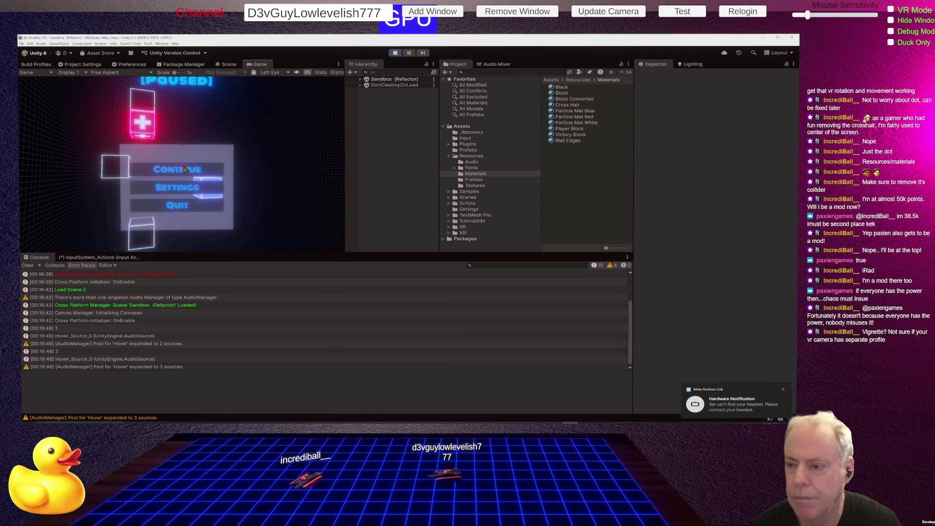
pyautogui.click(184, 169)
pyautogui.click(361, 79)
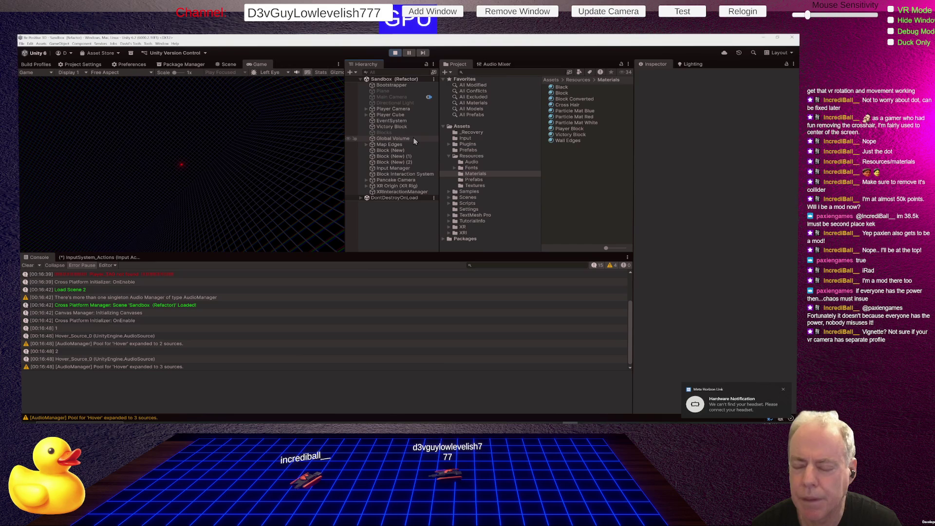
pyautogui.click(407, 169)
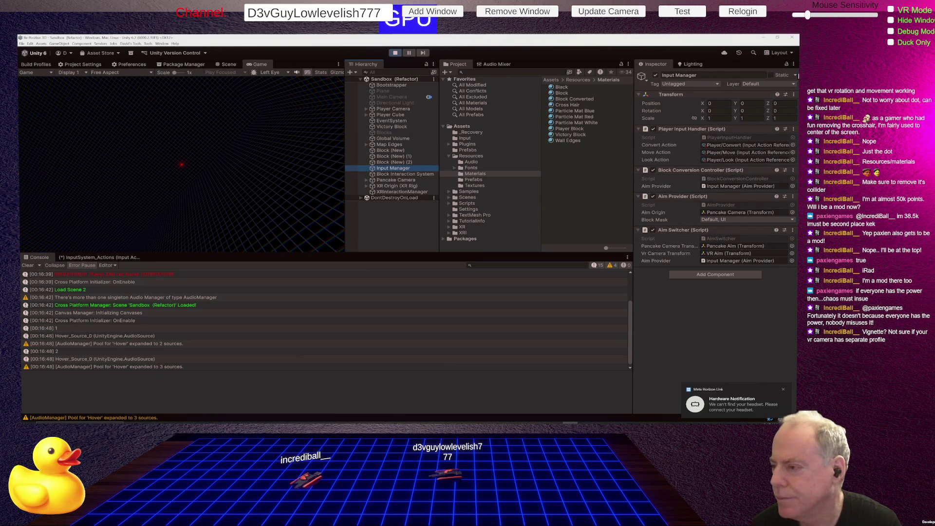
# Open Input Manager's PlayerInputHandler script in Rider and scroll through InitializeSubscriptions
pyautogui.doubleClick(720, 138)
pyautogui.scroll(-2, 569, 176)
pyautogui.scroll(-4, 569, 176)
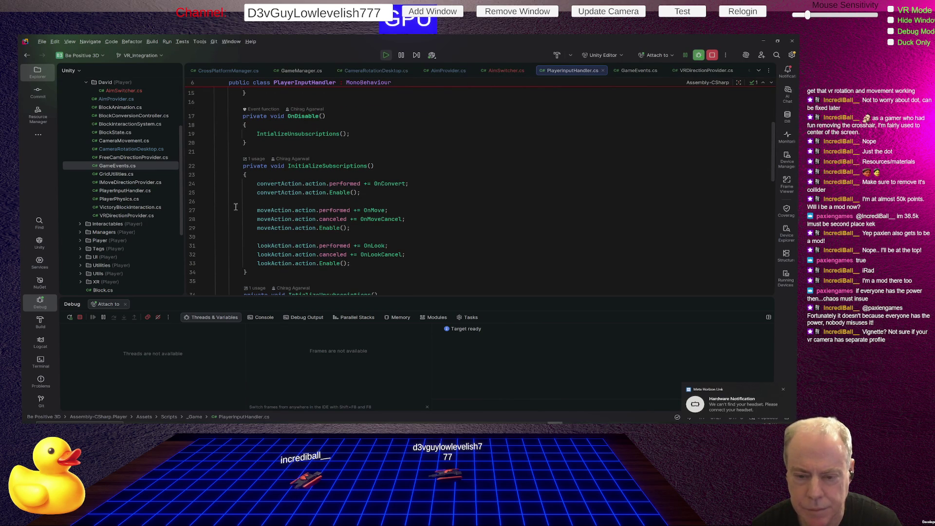
# Scroll to the move and look handlers at the end of PlayerInputHandler.cs, comparing with Unity
pyautogui.scroll(-5, 277, 229)
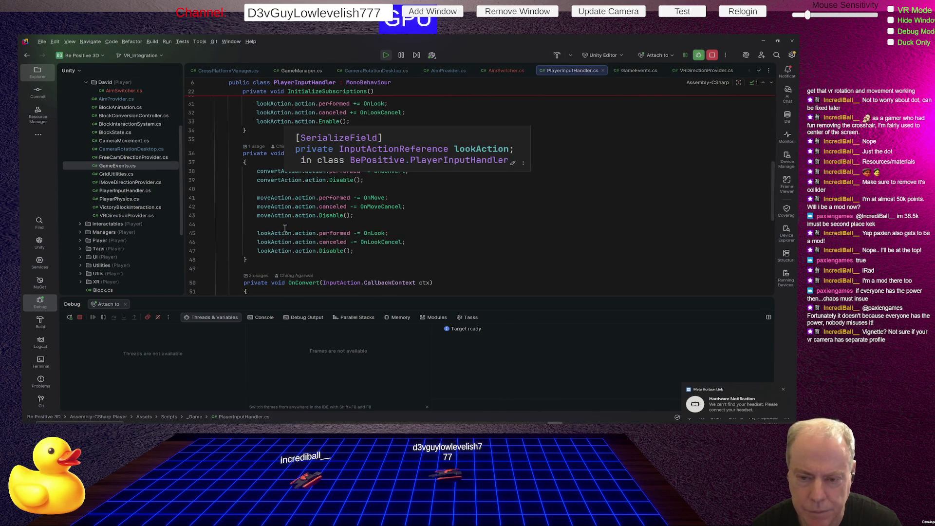
pyautogui.scroll(-5, 285, 229)
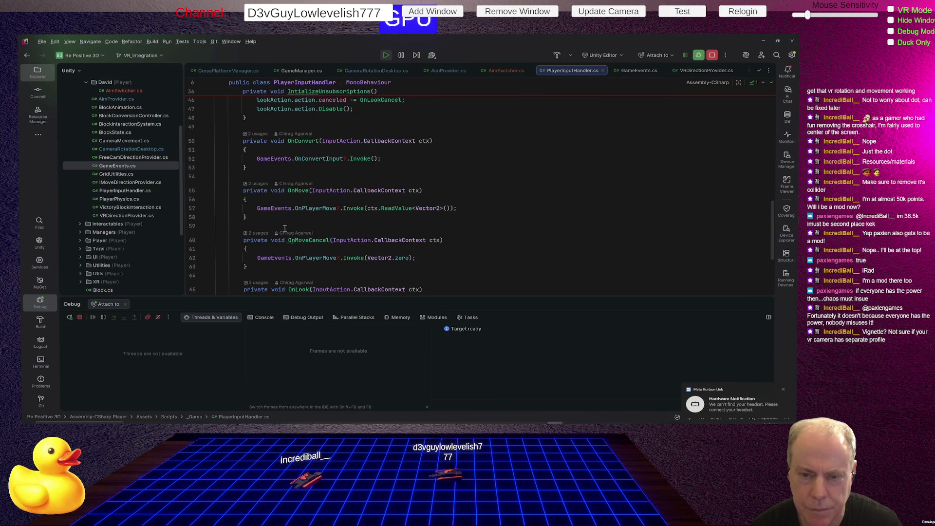
pyautogui.scroll(-4, 285, 229)
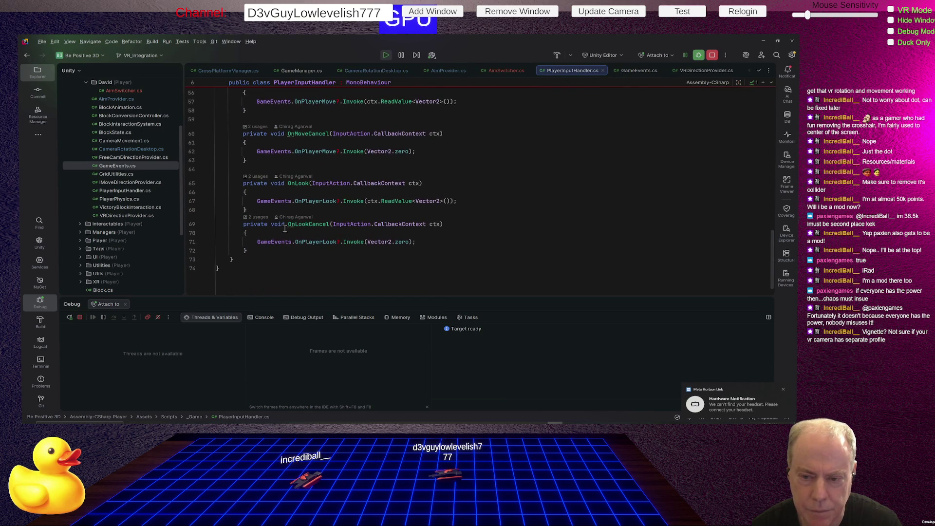
pyautogui.hotkey('alt', 'Tab')
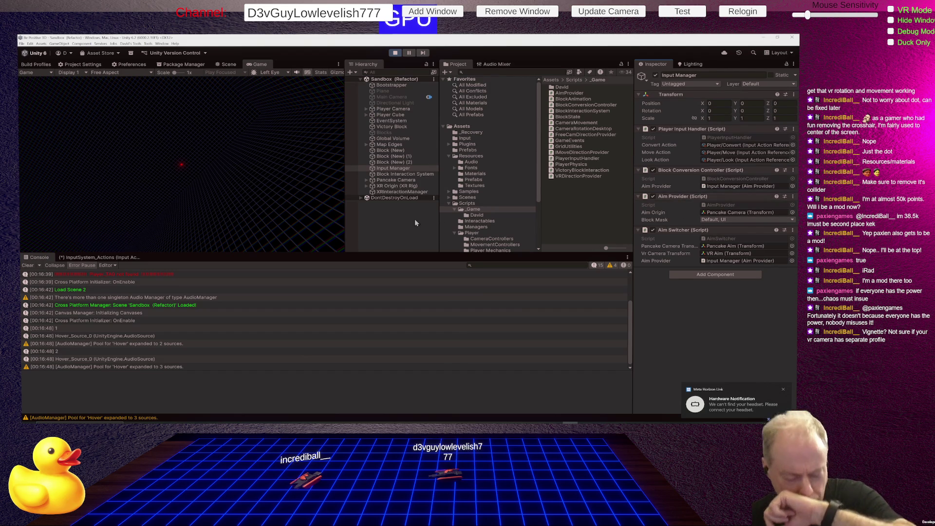
pyautogui.hotkey('alt', 'Tab')
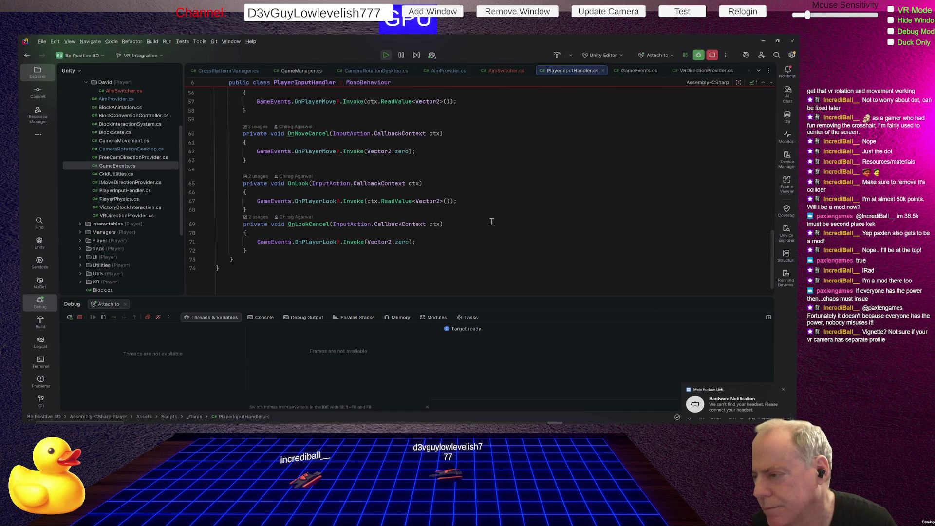
pyautogui.hotkey('alt', 'Tab')
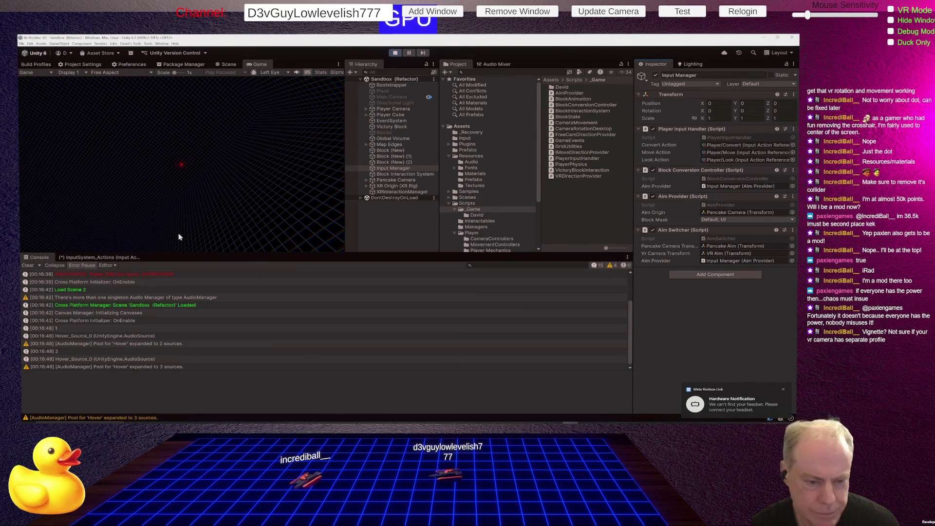
# Show the InputSystem_Actions action maps and inspect the UI/Cancel action reference in Assets/Input
pyautogui.click(117, 258)
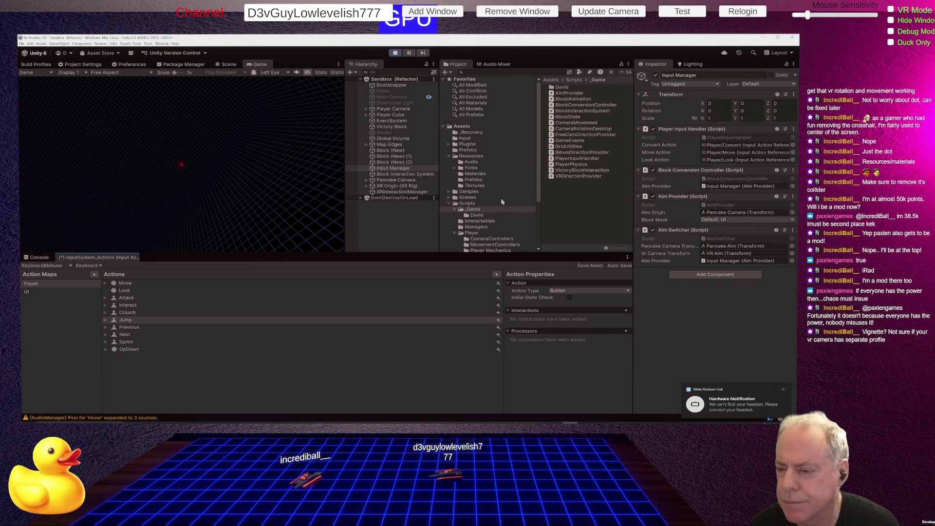
pyautogui.click(468, 133)
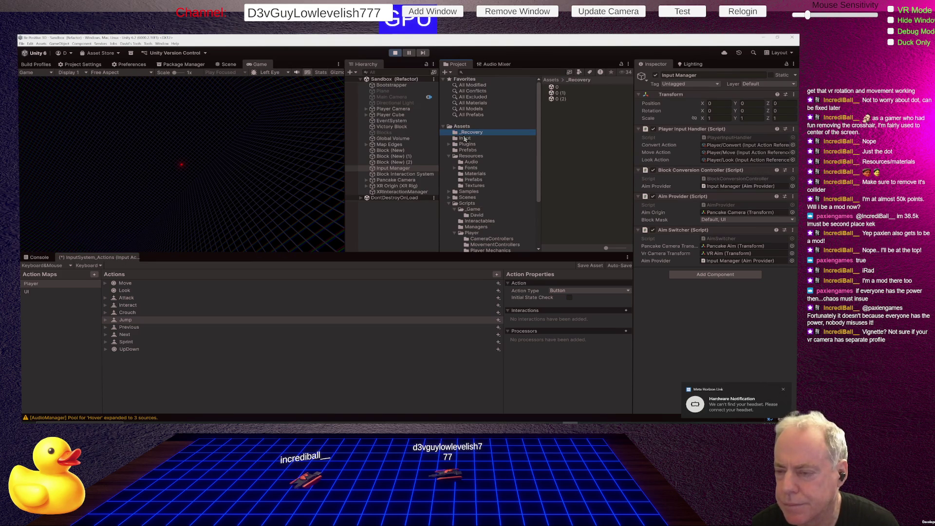
pyautogui.click(467, 139)
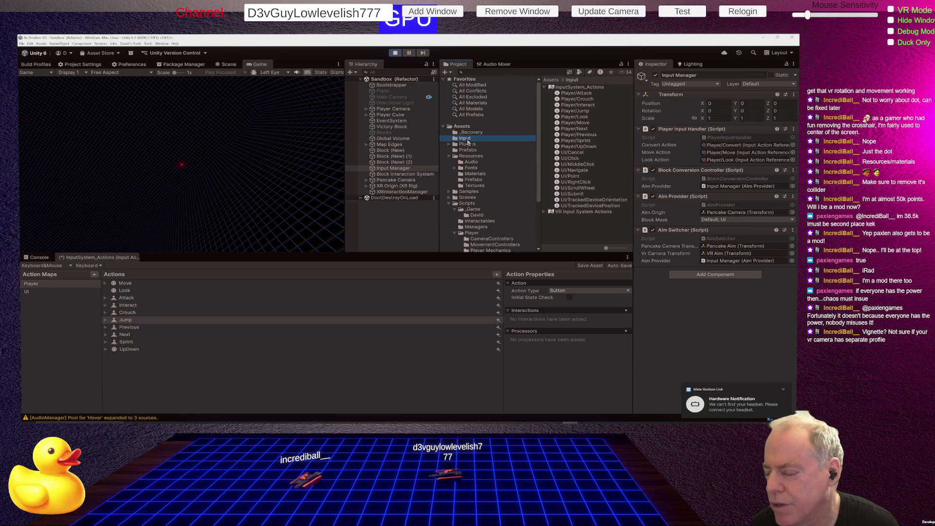
pyautogui.click(579, 154)
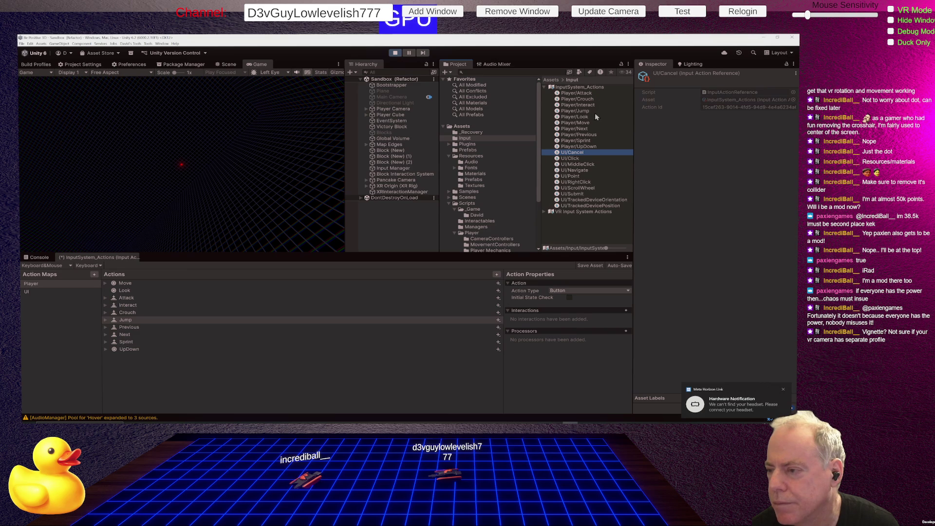
pyautogui.hotkey('alt', 'Tab')
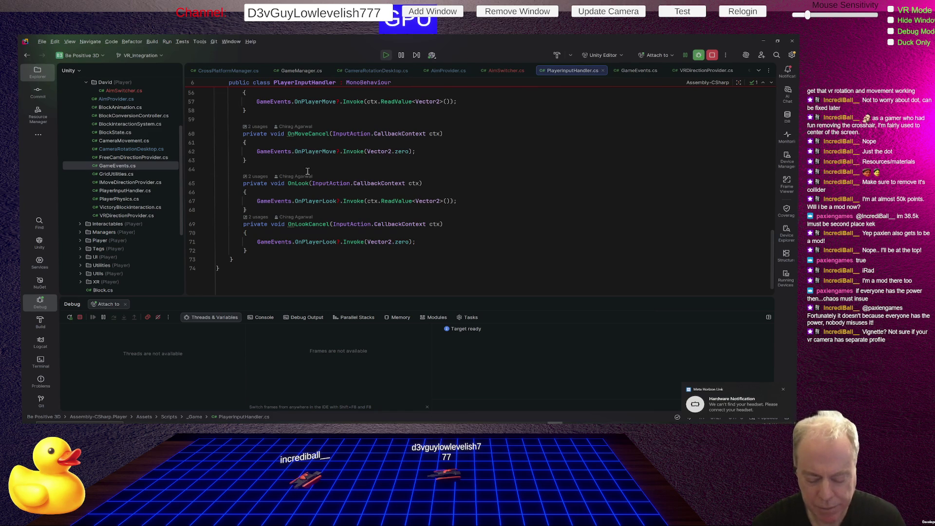
# Search the current script for 'pause', then clear the search
pyautogui.hotkey('ctrl', 'f')
pyautogui.write('pause')
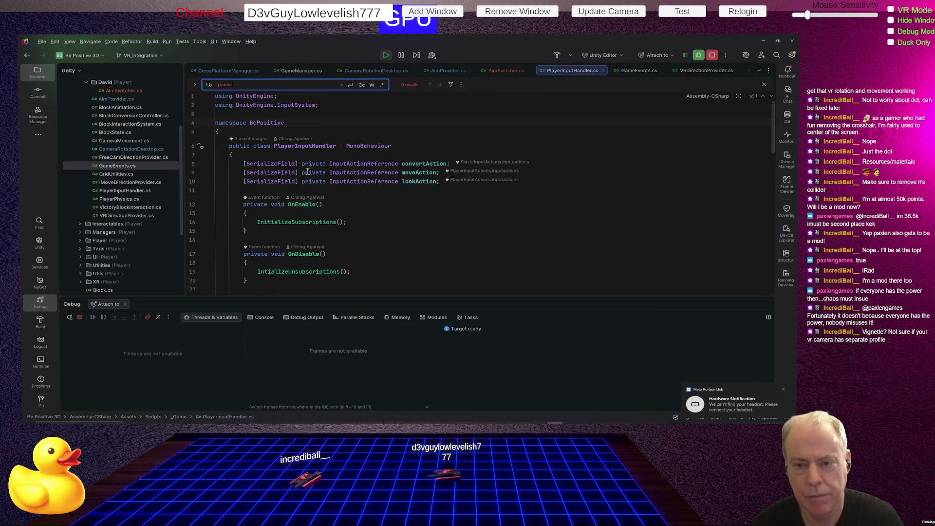
pyautogui.press('BackSpace')
pyautogui.press('BackSpace')
pyautogui.press('BackSpace')
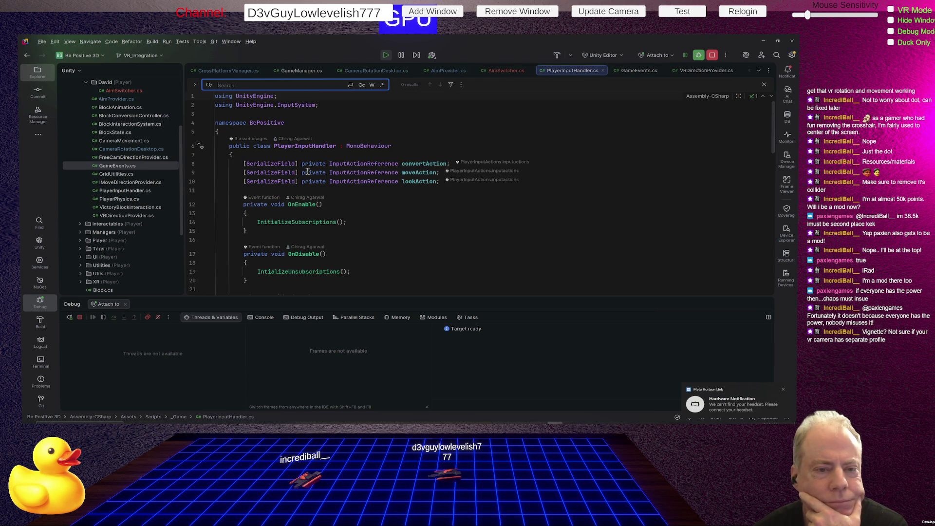
# Open GameManager.cs and inspect the HandlePause call and its pauseAction field
pyautogui.hotkey('ctrl', 'Tab')
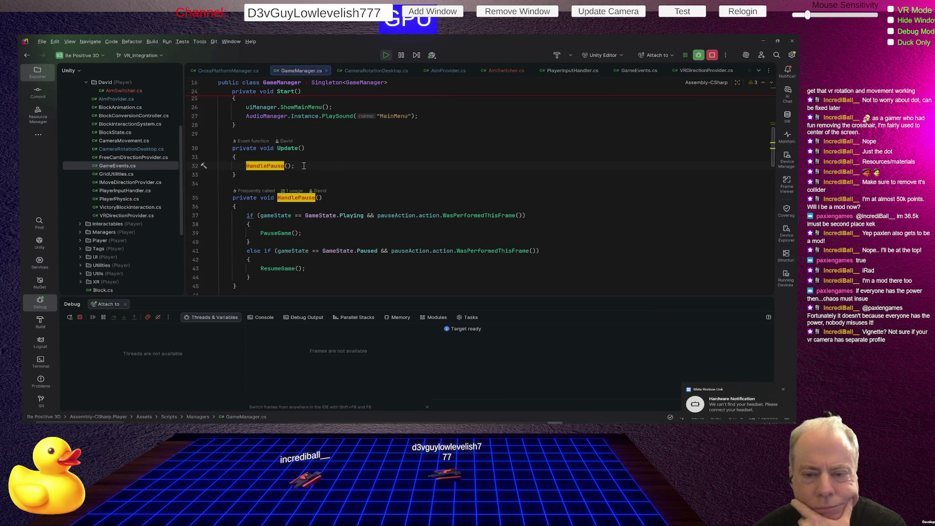
pyautogui.click(267, 165)
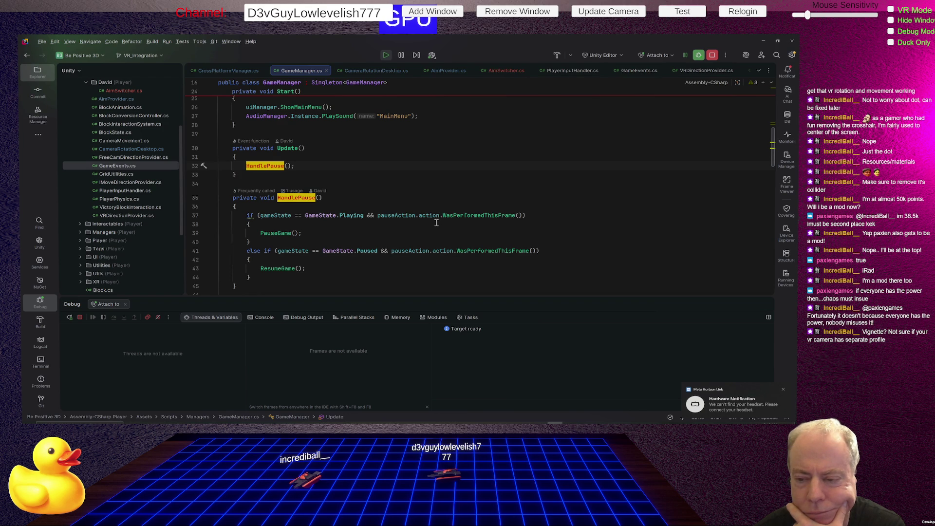
pyautogui.click(398, 216)
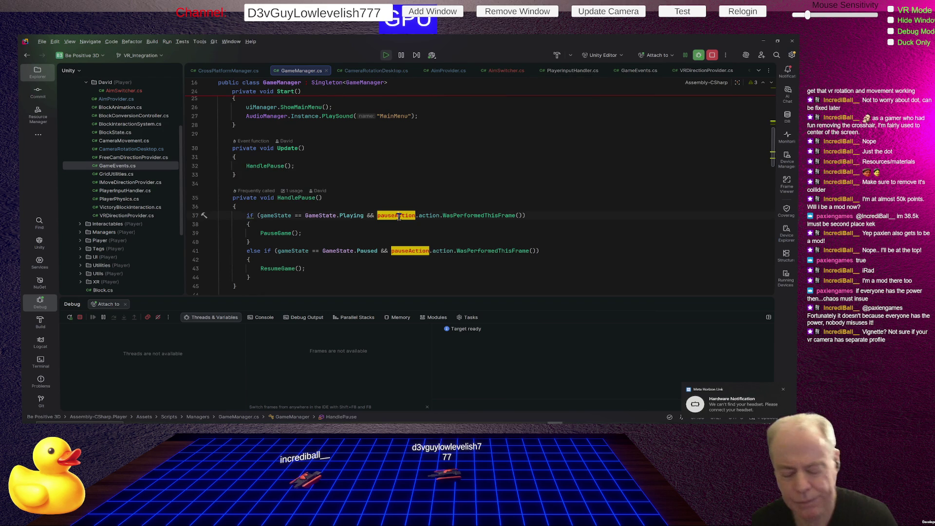
pyautogui.hotkey('alt', 'Tab')
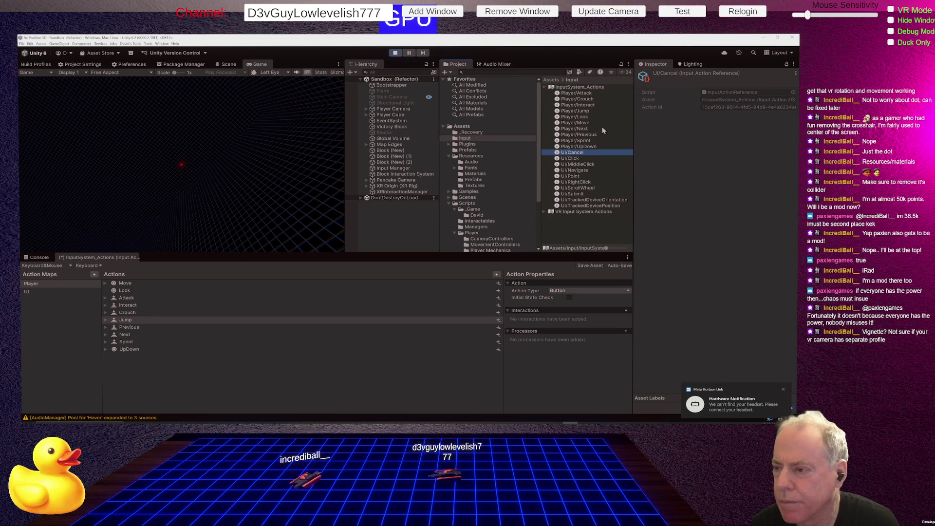
# Select the InputSystem_Actions asset and inspect the UI map's Cancel and Point actions
pyautogui.click(584, 88)
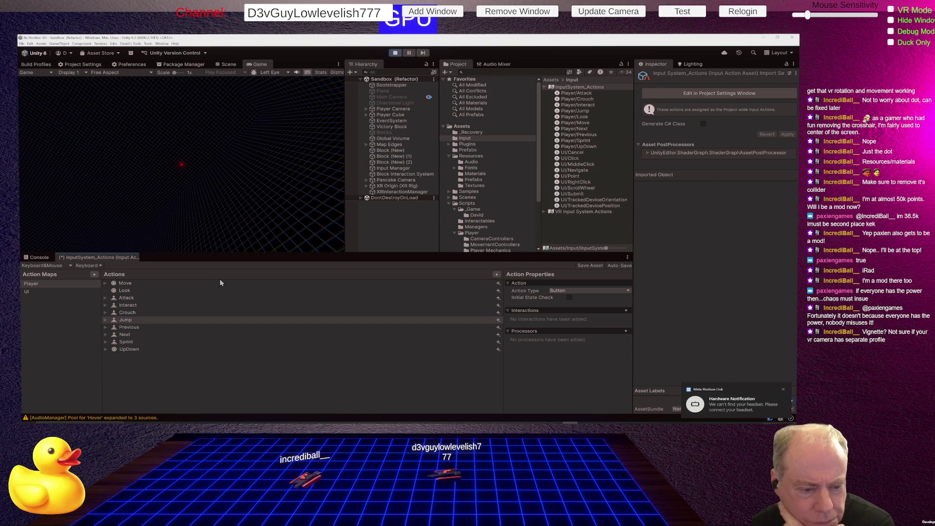
pyautogui.click(84, 284)
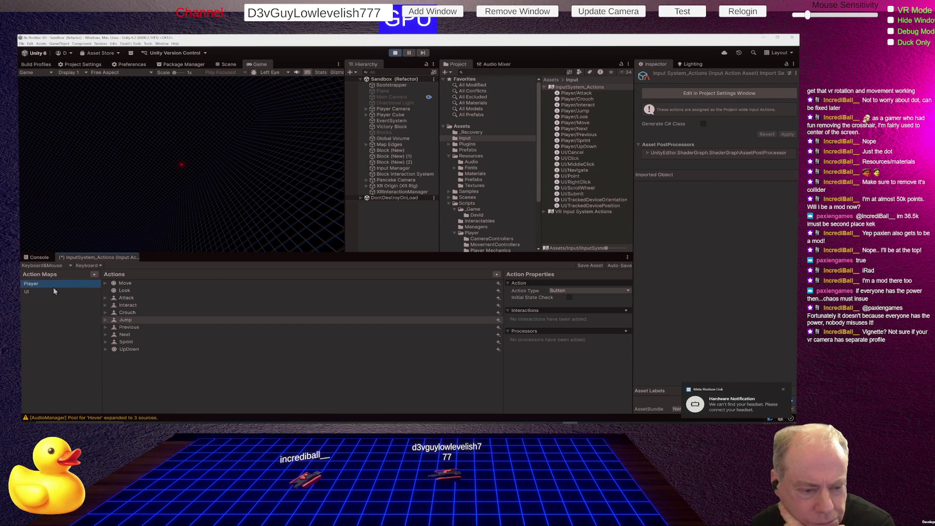
pyautogui.click(51, 292)
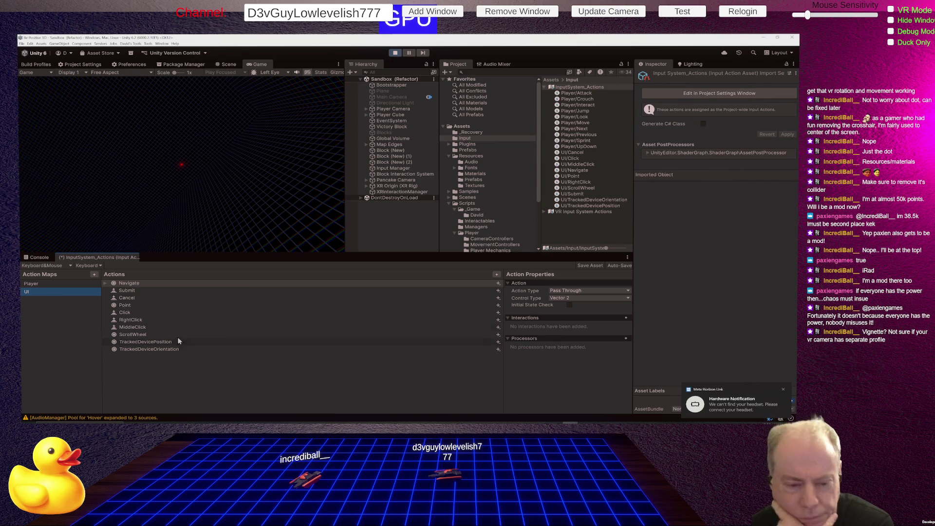
pyautogui.click(132, 300)
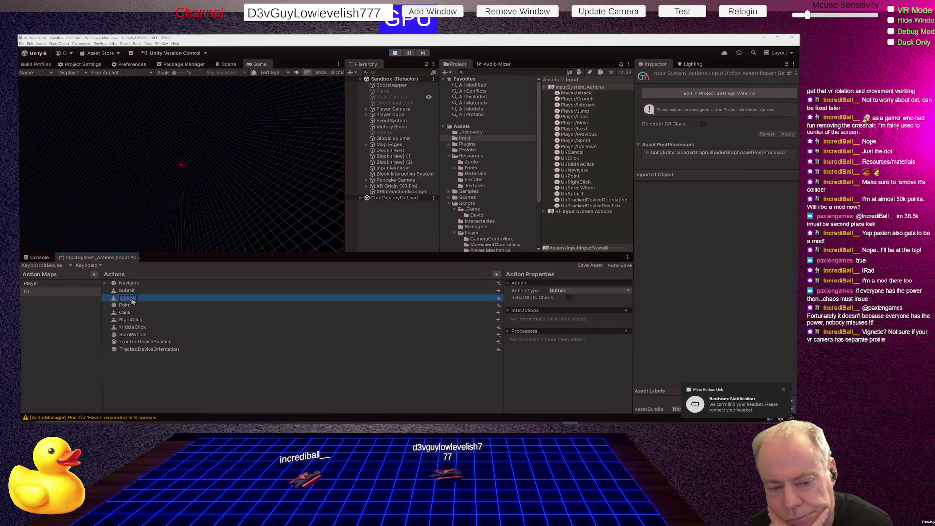
pyautogui.click(154, 307)
pyautogui.doubleClick(125, 307)
# Check the Player map's Crouch bindings, then expand and collapse UI Navigate's Keyboard composite
pyautogui.click(62, 285)
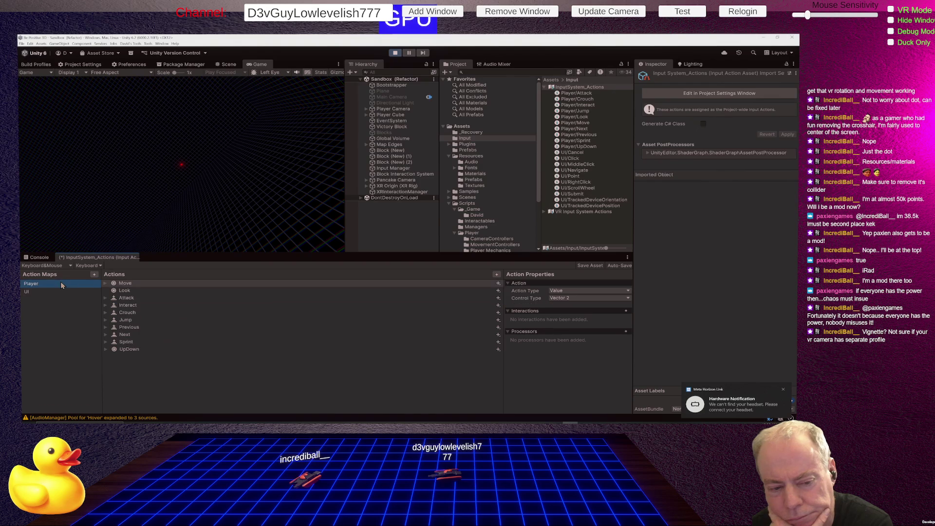
pyautogui.click(105, 312)
pyautogui.click(44, 295)
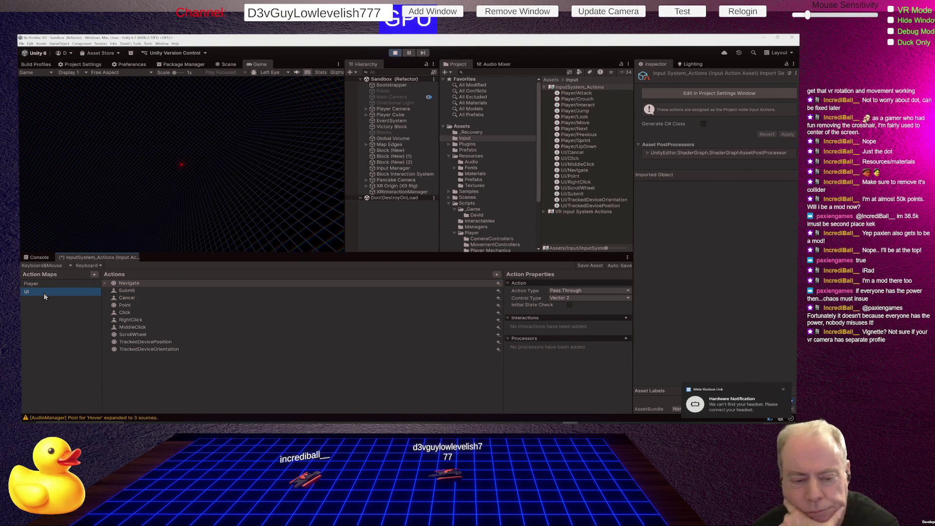
pyautogui.click(105, 283)
pyautogui.click(105, 283)
pyautogui.click(112, 291)
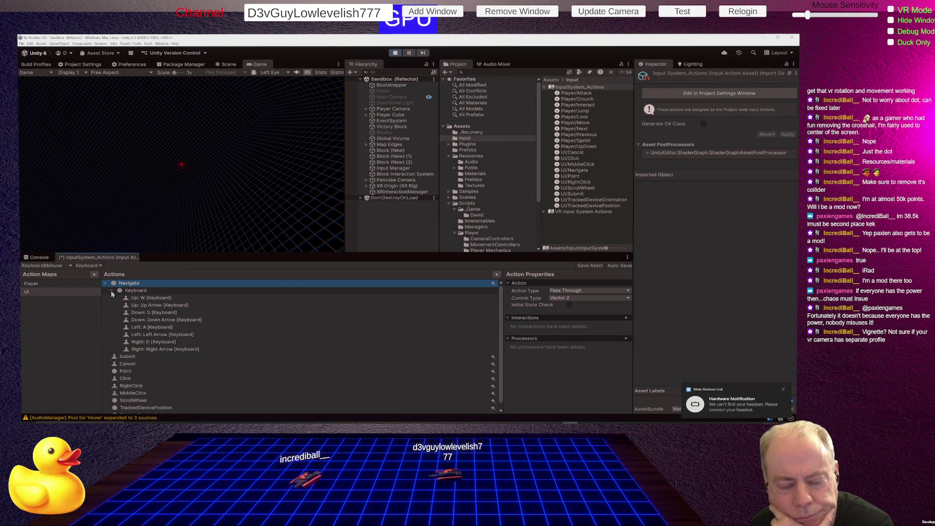
pyautogui.click(111, 291)
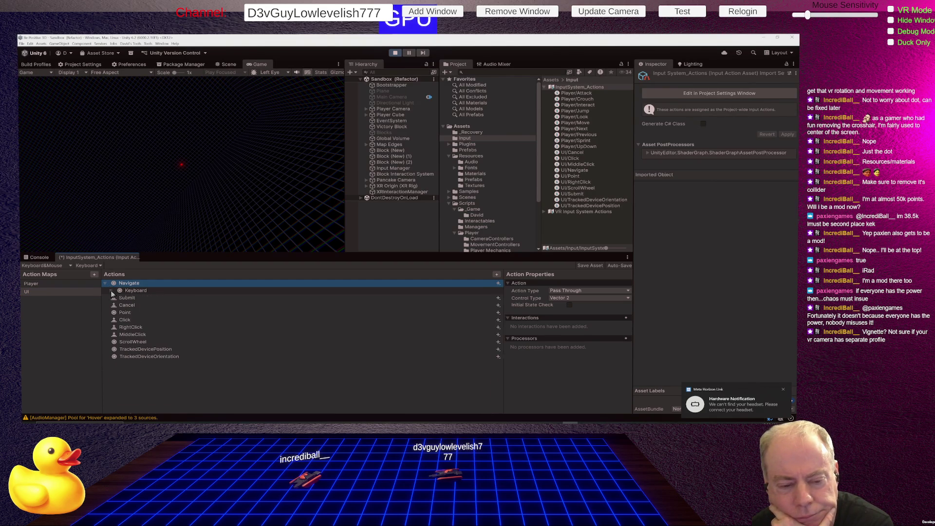
pyautogui.click(106, 284)
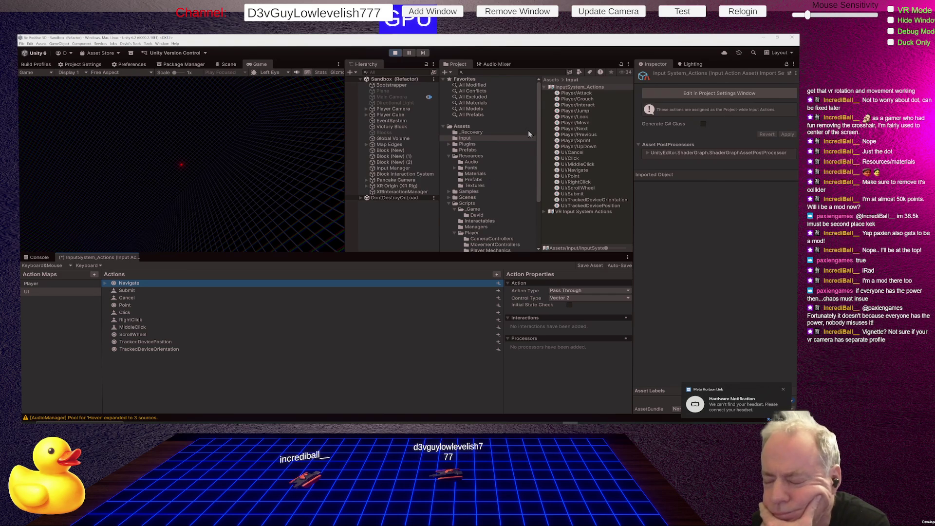
# Browse the Scripts/UI and Input folders, collapsing the InputSystem_Actions action list
pyautogui.scroll(-3, 503, 194)
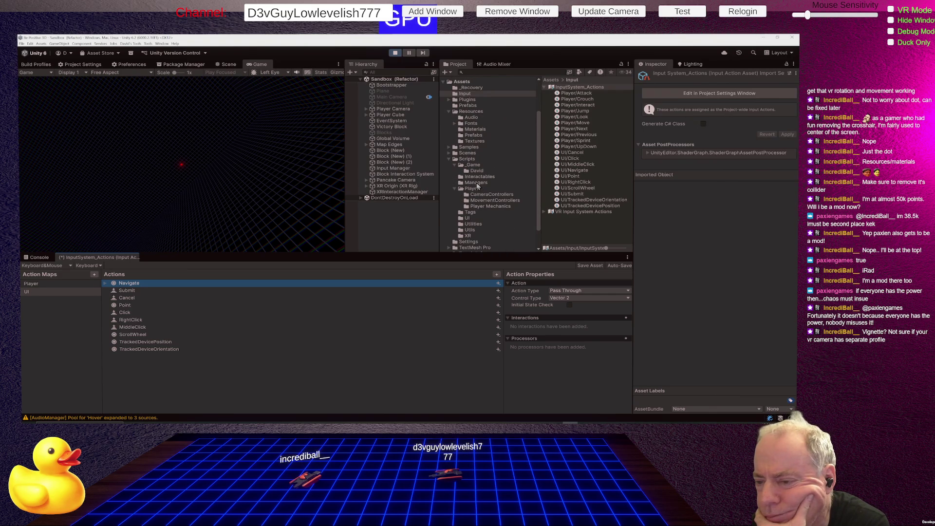
pyautogui.click(467, 219)
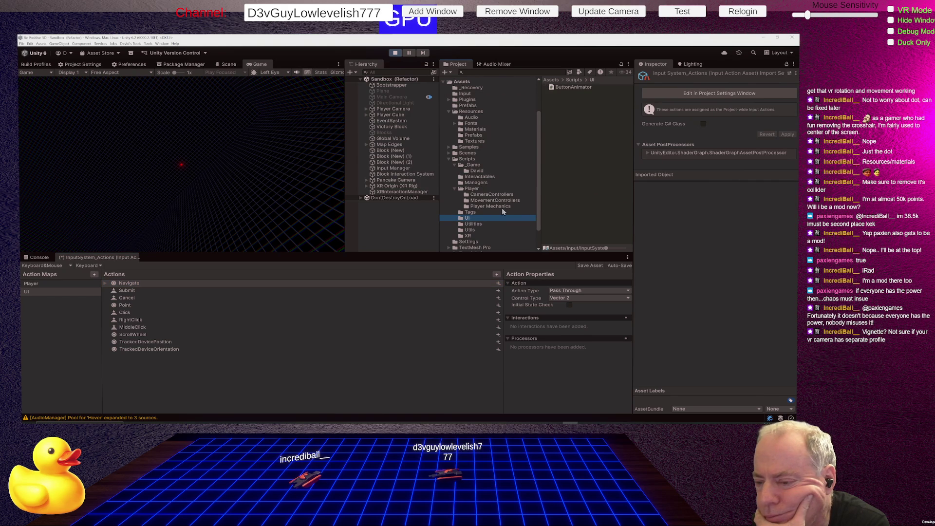
pyautogui.scroll(-2, 502, 208)
pyautogui.scroll(2, 502, 208)
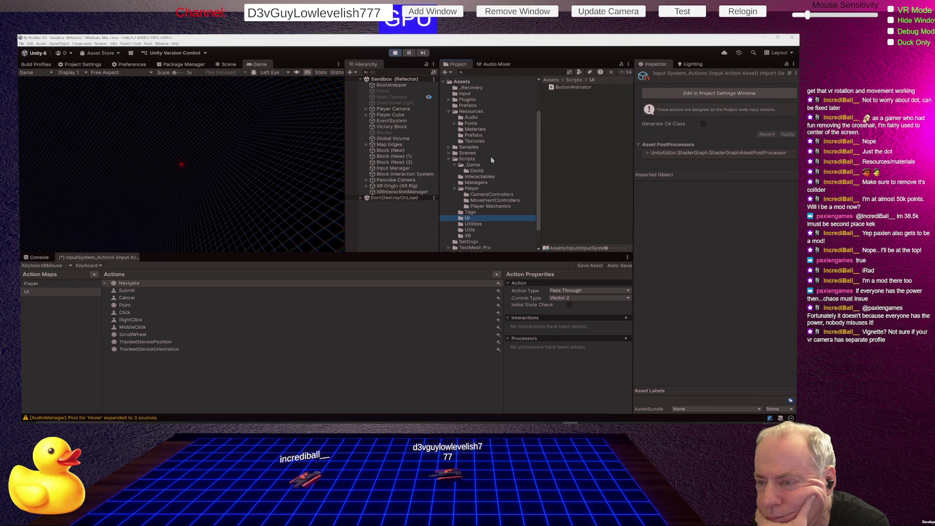
pyautogui.click(467, 94)
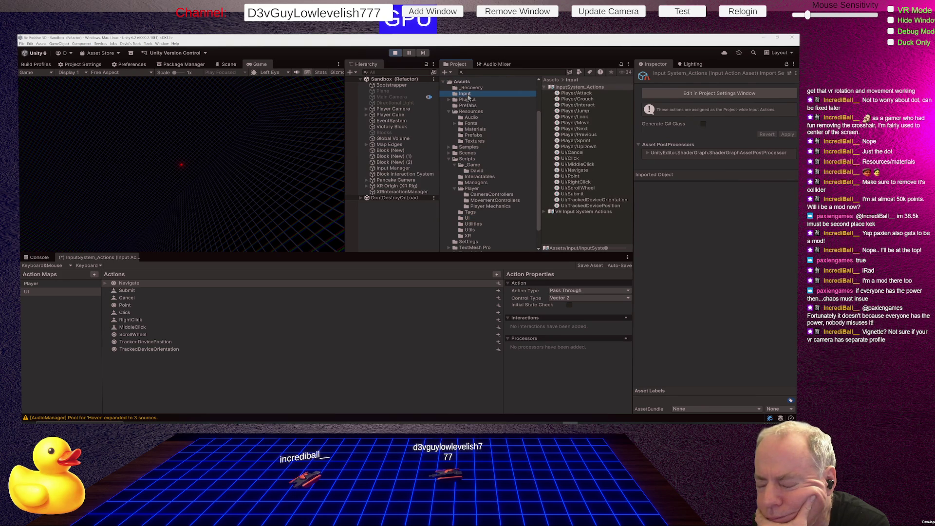
pyautogui.click(545, 87)
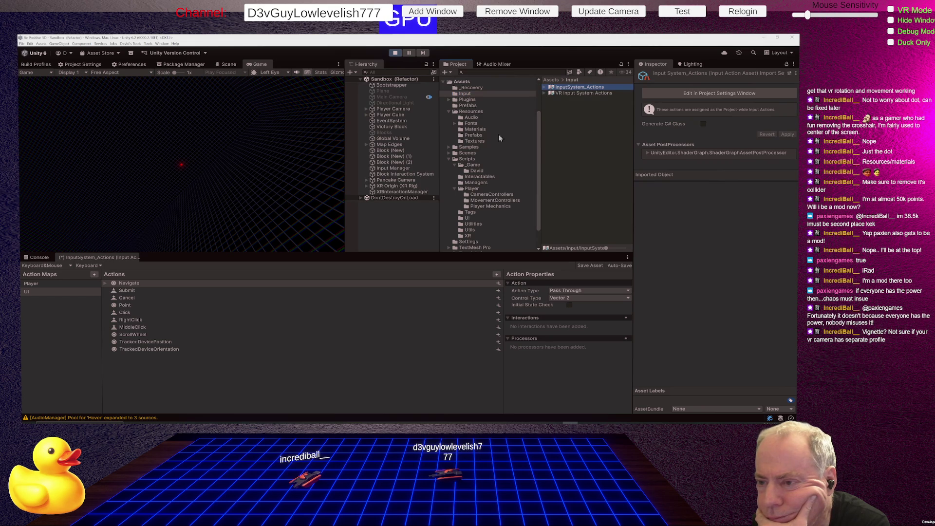
# Look through the Resources, Managers and Player folders, then select the _Game scripts folder
pyautogui.click(477, 112)
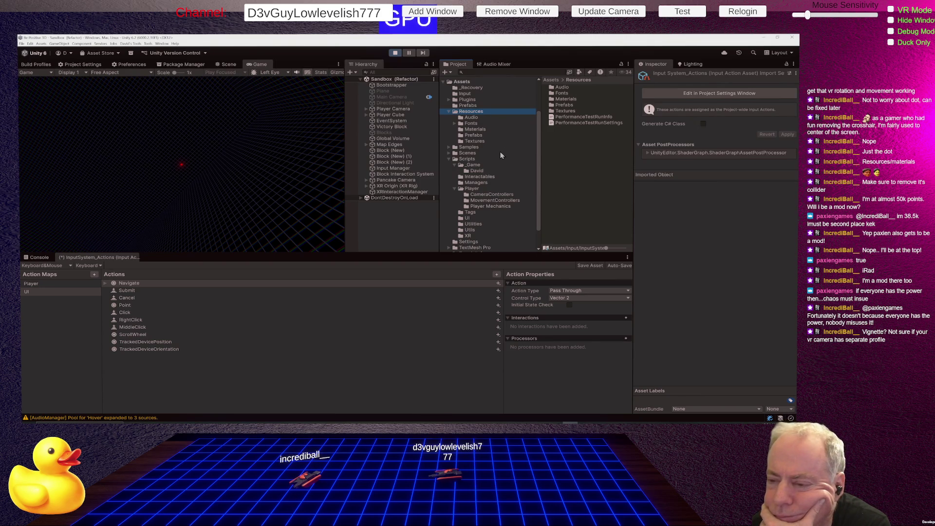
pyautogui.click(477, 182)
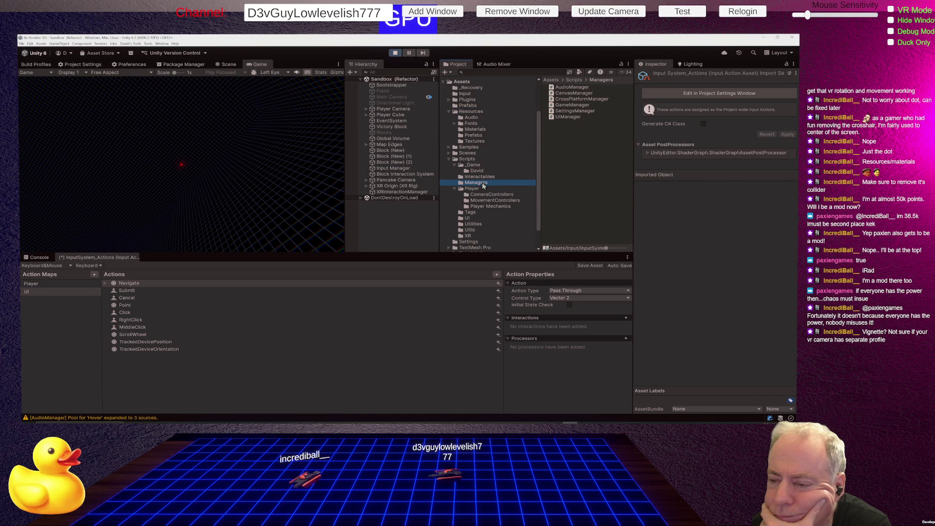
pyautogui.click(479, 190)
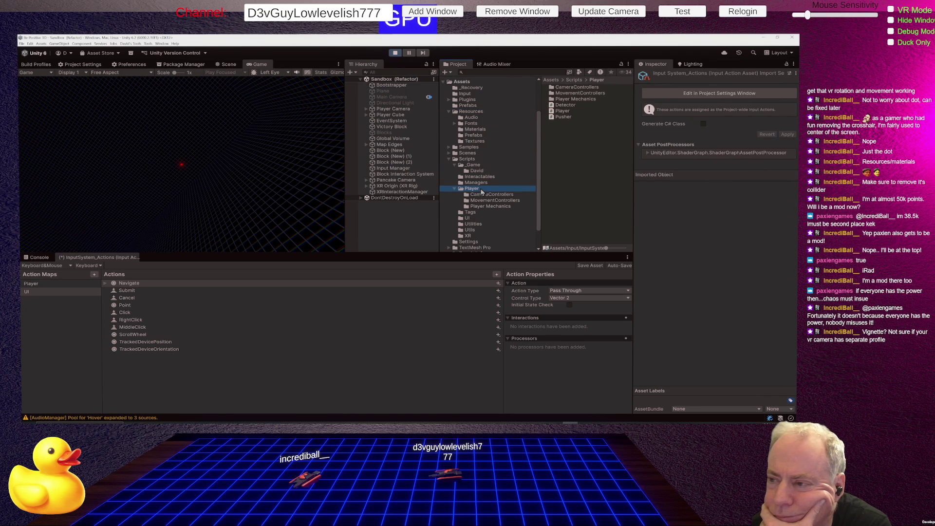
pyautogui.scroll(2, 505, 188)
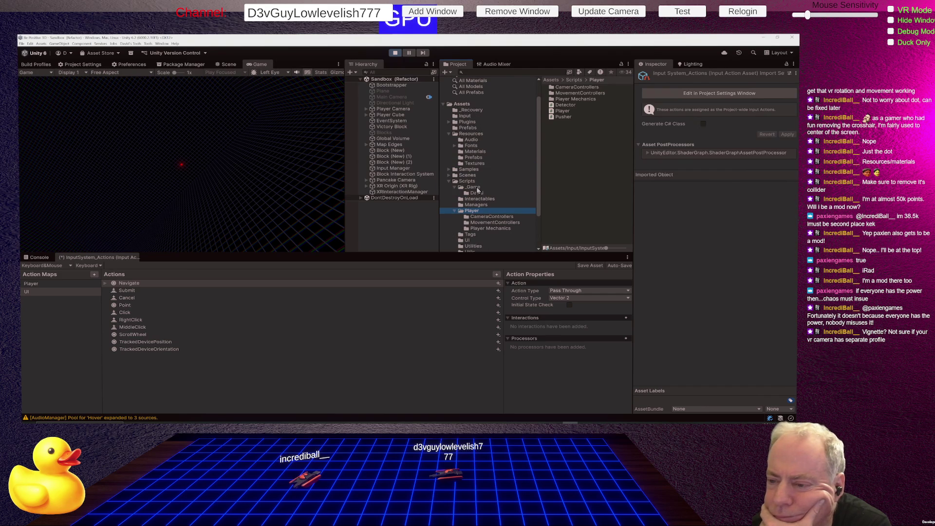
pyautogui.click(475, 187)
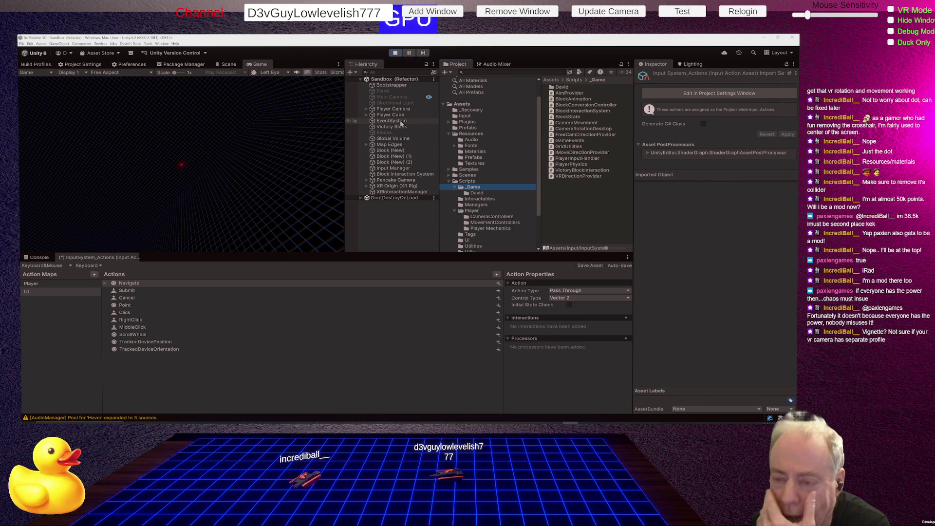
# Ping Input Manager's Move action asset and inspect PlayerInputActions in Assets/Settings
pyautogui.click(404, 168)
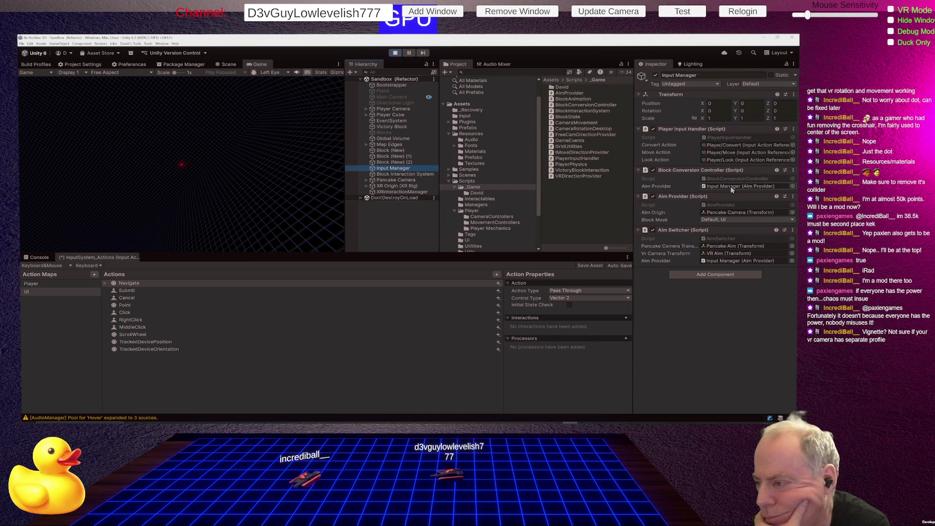
pyautogui.click(721, 153)
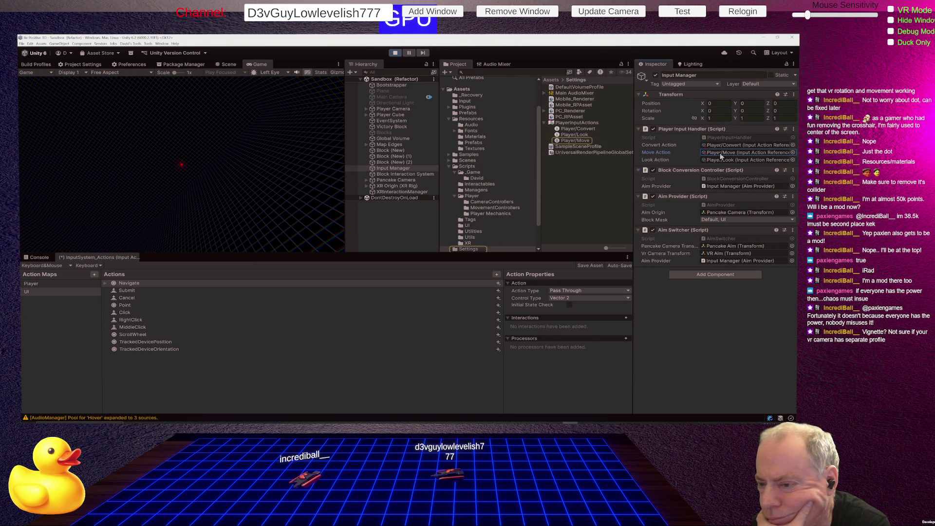
pyautogui.scroll(-3, 509, 198)
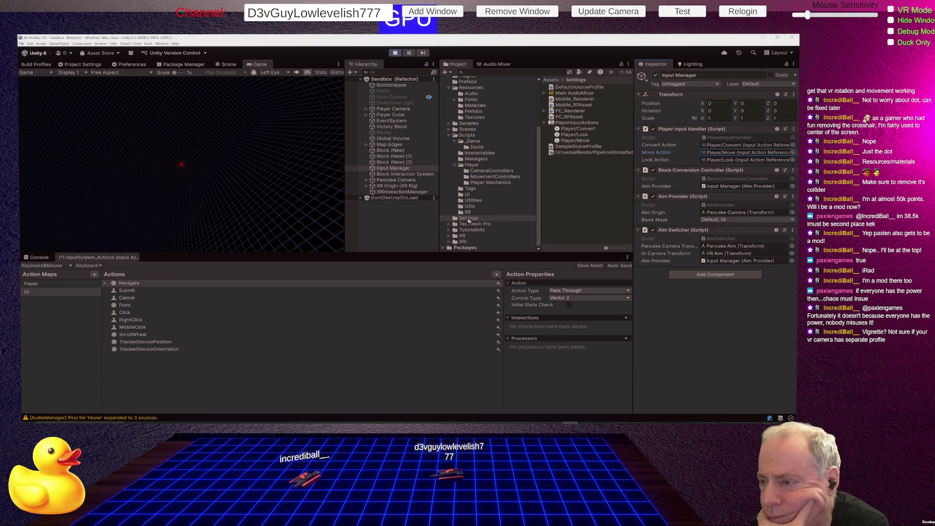
pyautogui.click(602, 123)
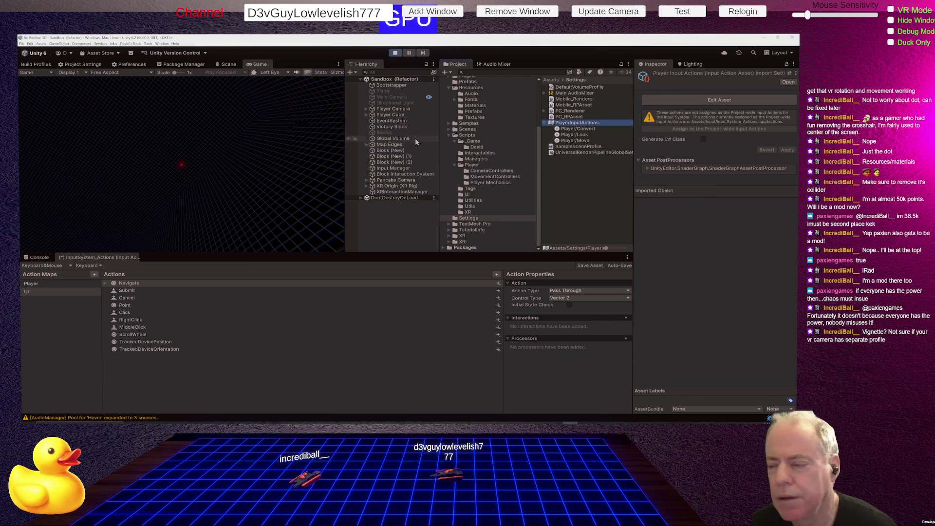
pyautogui.click(414, 168)
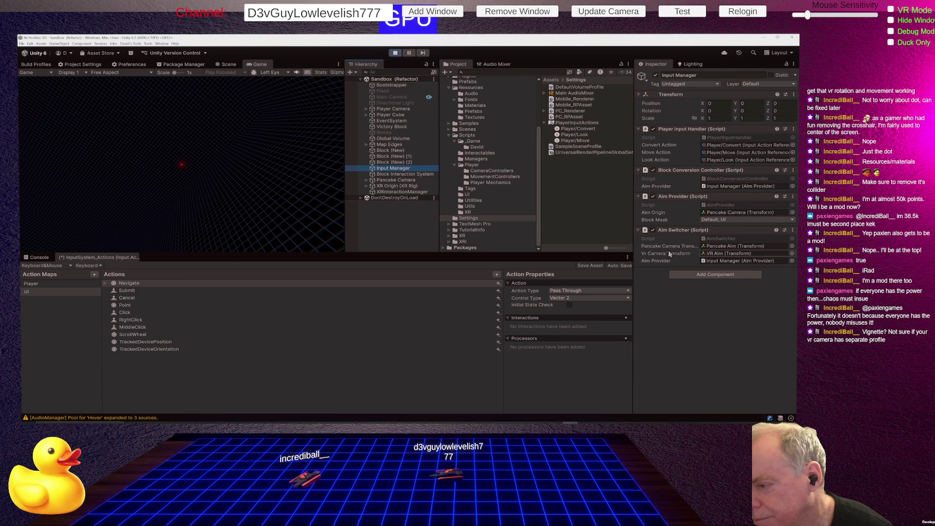
pyautogui.hotkey('alt', 'Tab')
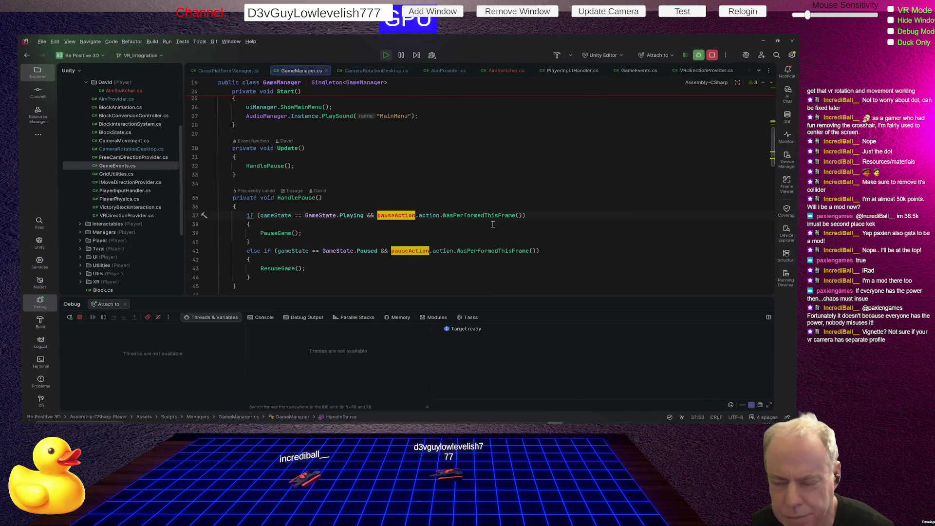
# Jump from pauseAction in HandlePause to its serialized InputActionReference declaration on line 20
pyautogui.click(403, 217)
pyautogui.keyDown('ctrl'); pyautogui.click(406, 217); pyautogui.keyUp('ctrl')
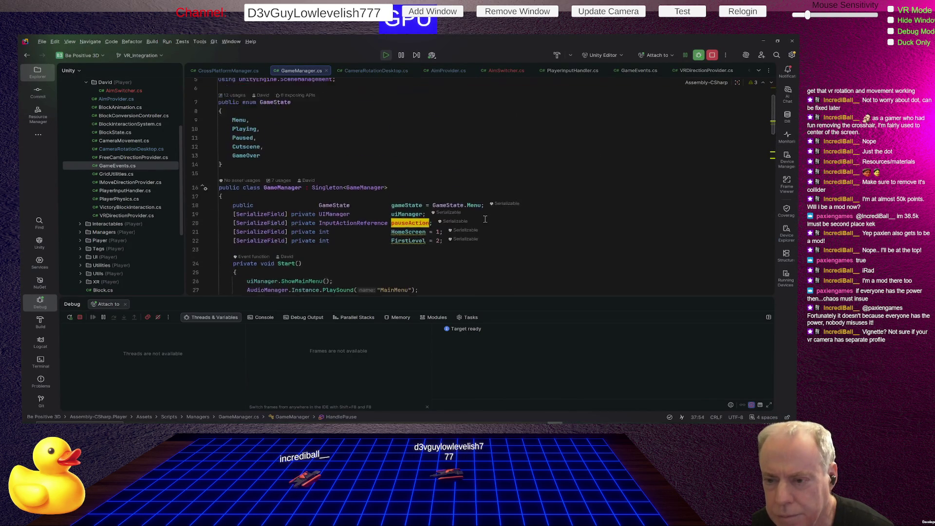
pyautogui.scroll(-2, 485, 219)
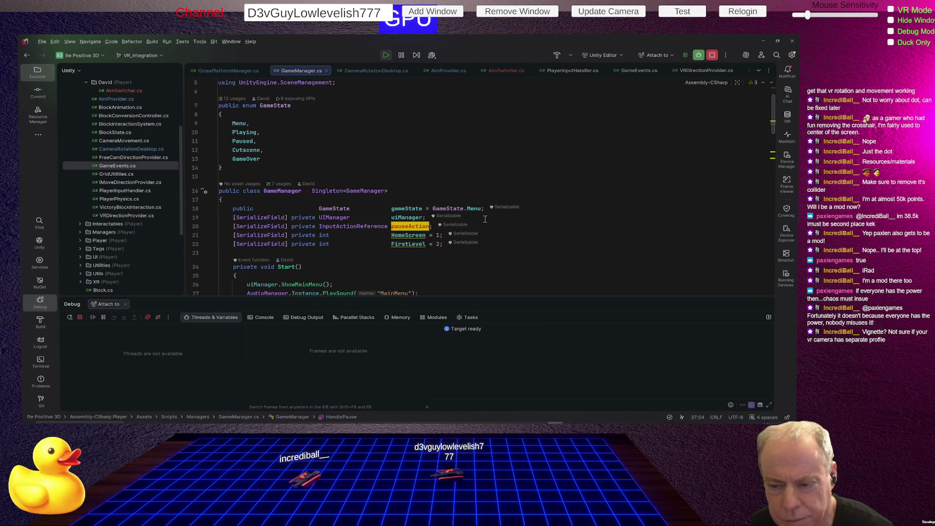
pyautogui.scroll(-3, 546, 204)
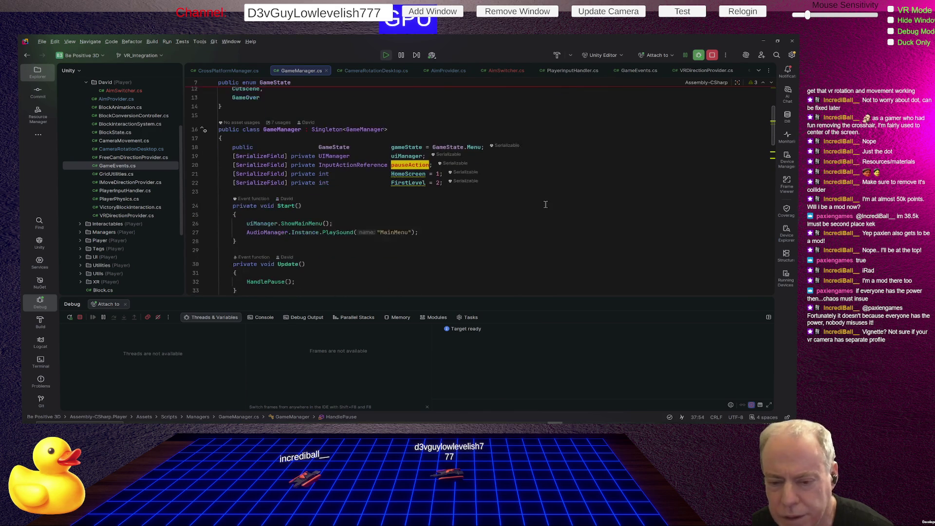
pyautogui.hotkey('alt', 'Tab')
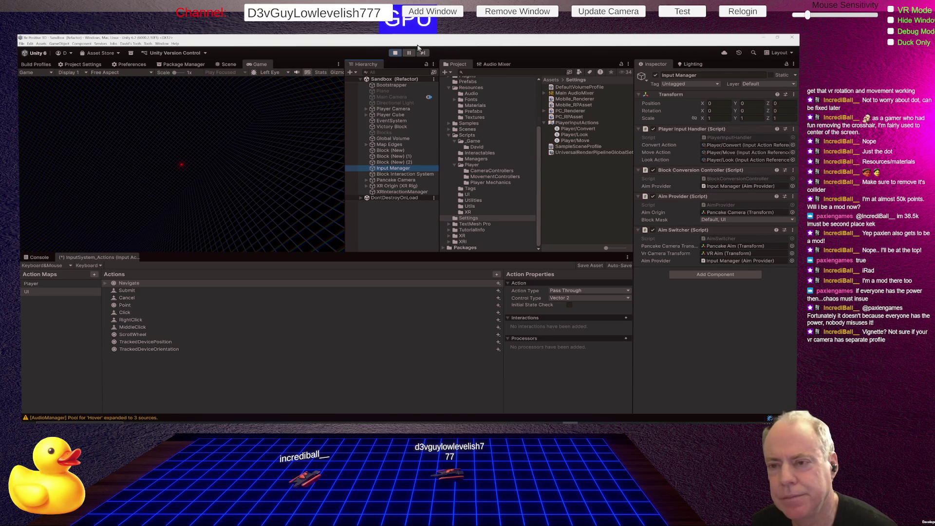
# Exit play mode and open the Assets/Scenes folder in the Project window
pyautogui.click(396, 53)
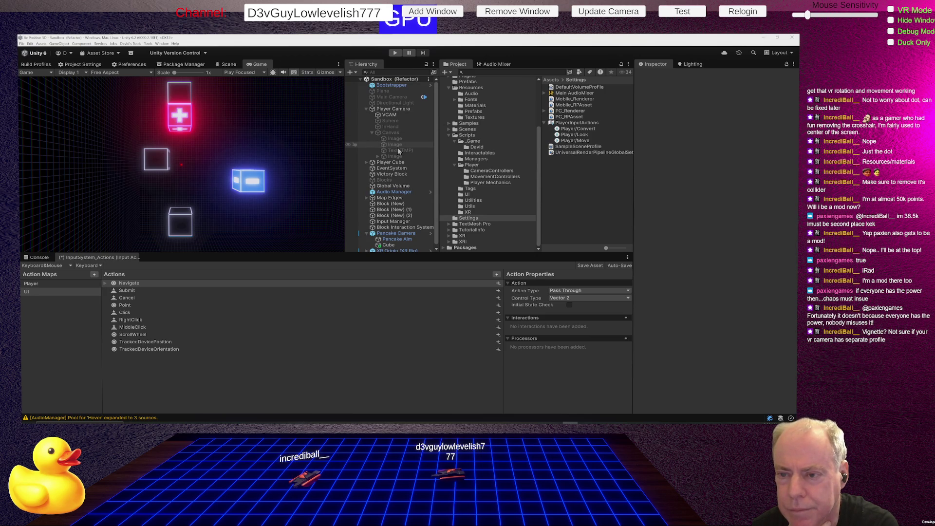
pyautogui.scroll(-1, 398, 150)
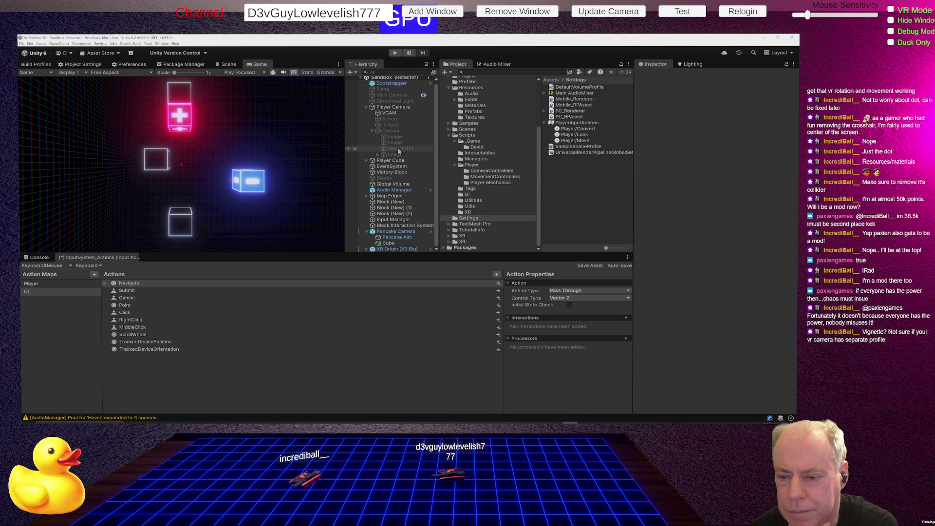
pyautogui.scroll(1, 398, 151)
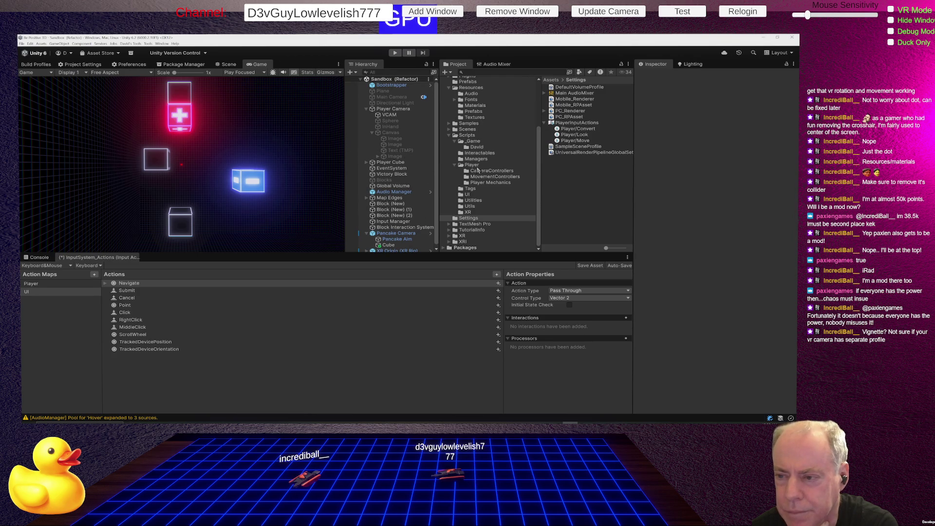
pyautogui.click(481, 129)
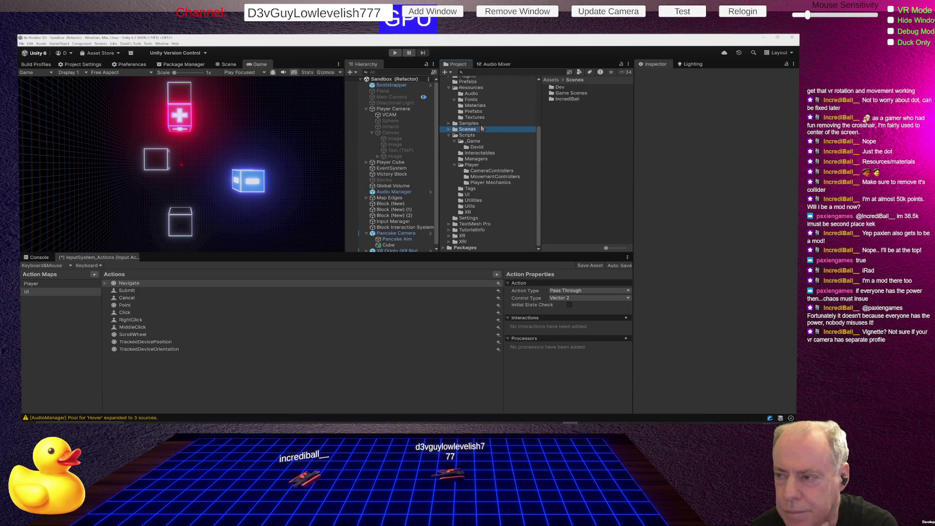
# Open the Home (Refactor) scene from Scenes/Dev/David - Integrate Refactor and select Game Manager
pyautogui.doubleClick(561, 87)
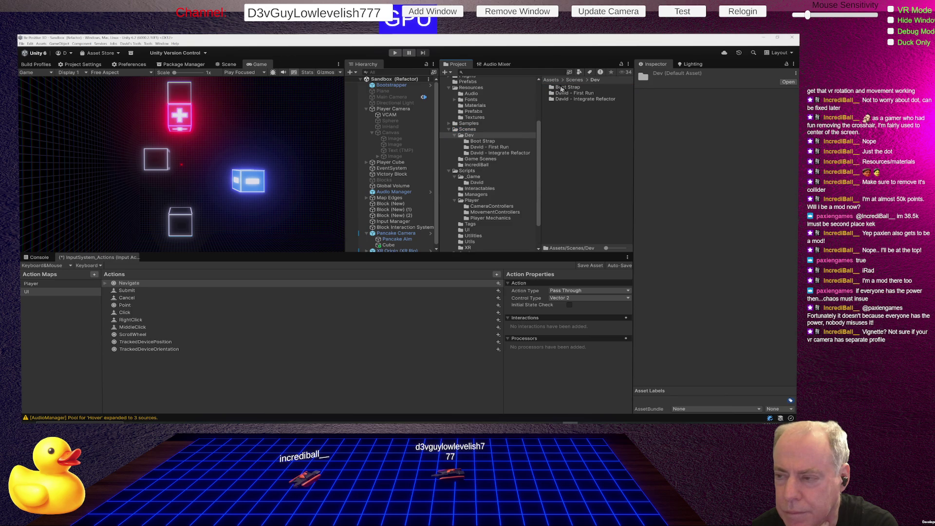
pyautogui.doubleClick(583, 99)
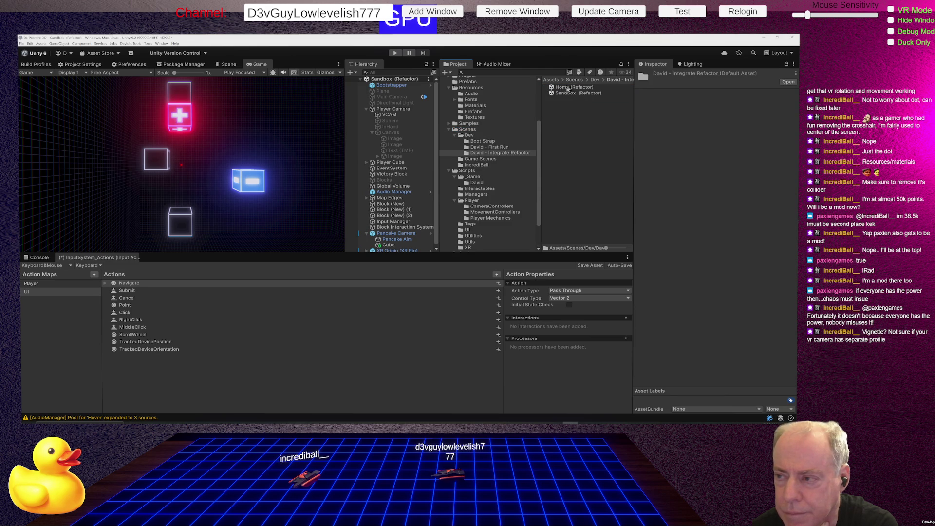
pyautogui.doubleClick(568, 88)
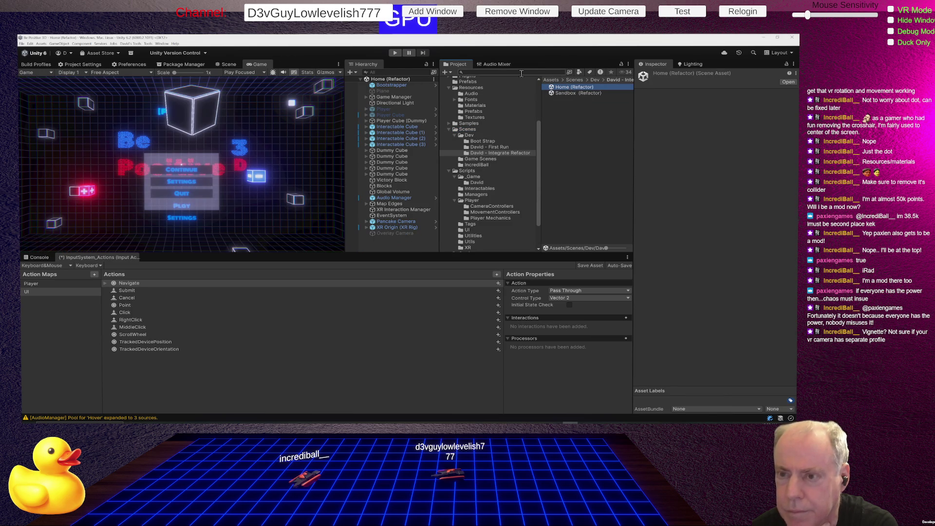
pyautogui.click(405, 98)
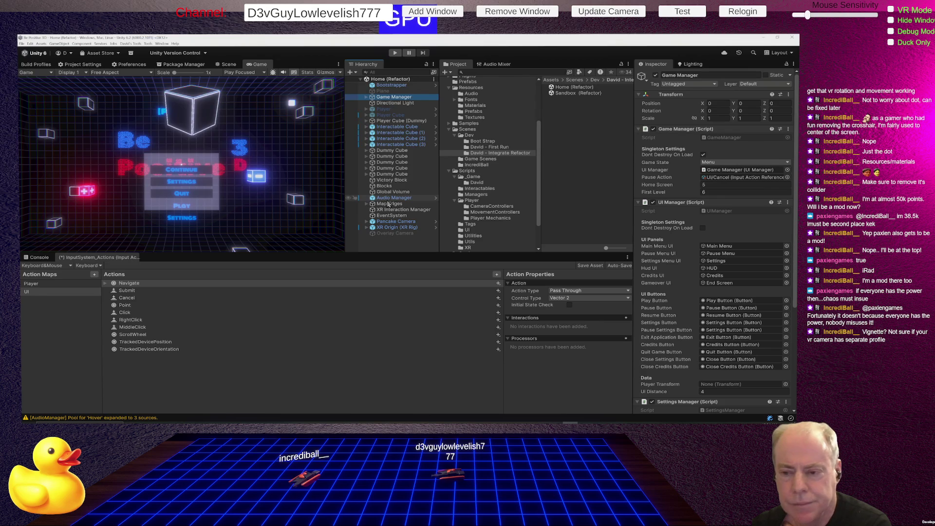
# Review the Ray Interactor under XR Origin > Camera Offset > Right Controller, then enter Play mode
pyautogui.click(368, 228)
pyautogui.click(367, 228)
pyautogui.click(373, 233)
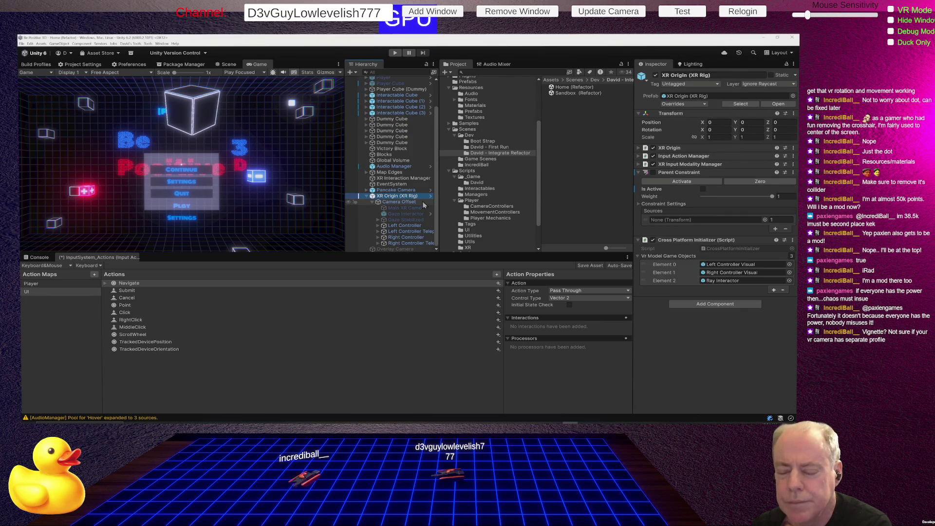
pyautogui.click(407, 237)
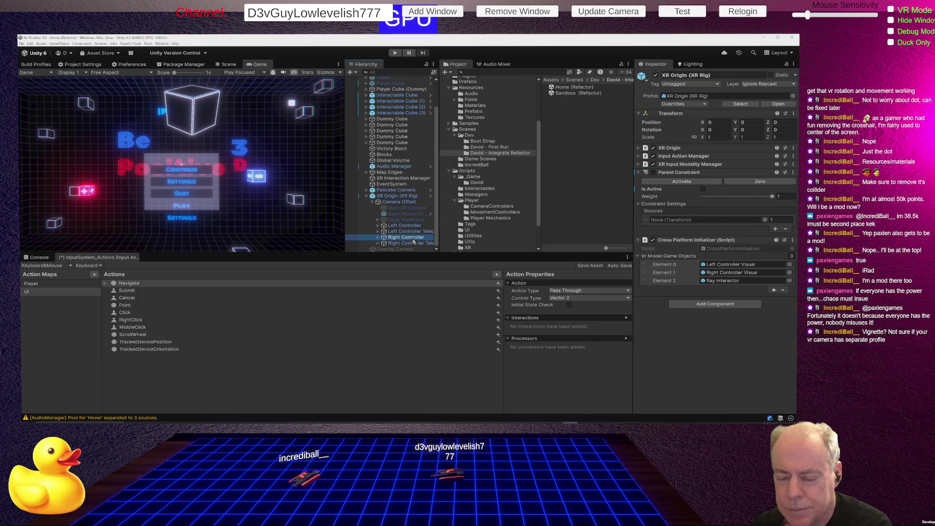
pyautogui.click(378, 238)
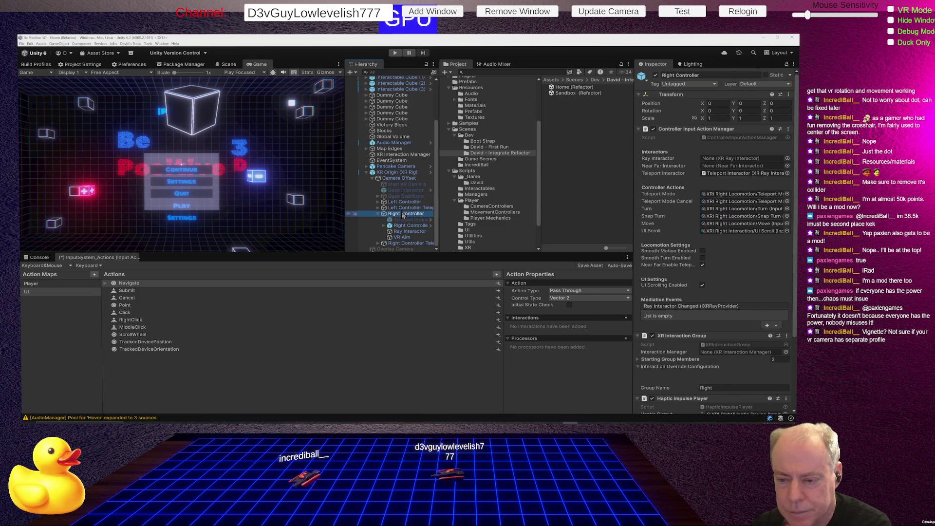
pyautogui.click(414, 233)
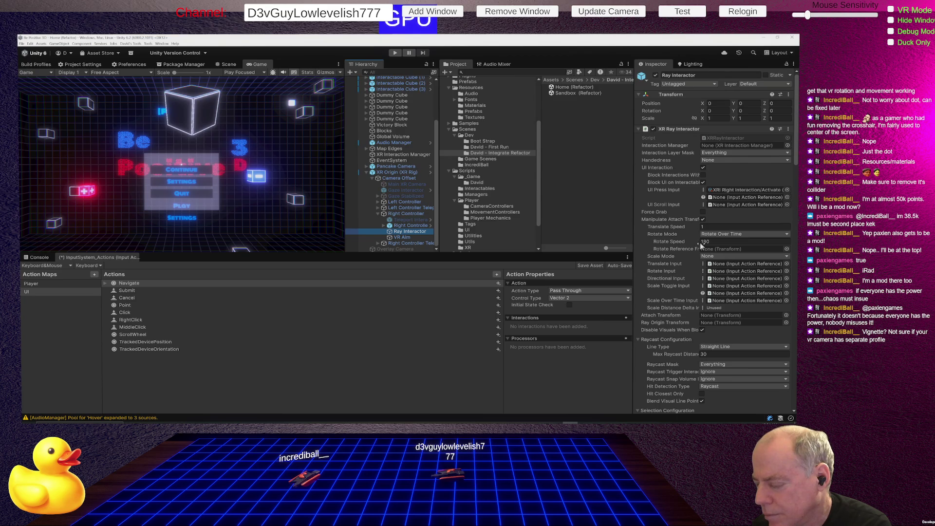
pyautogui.scroll(-5, 702, 250)
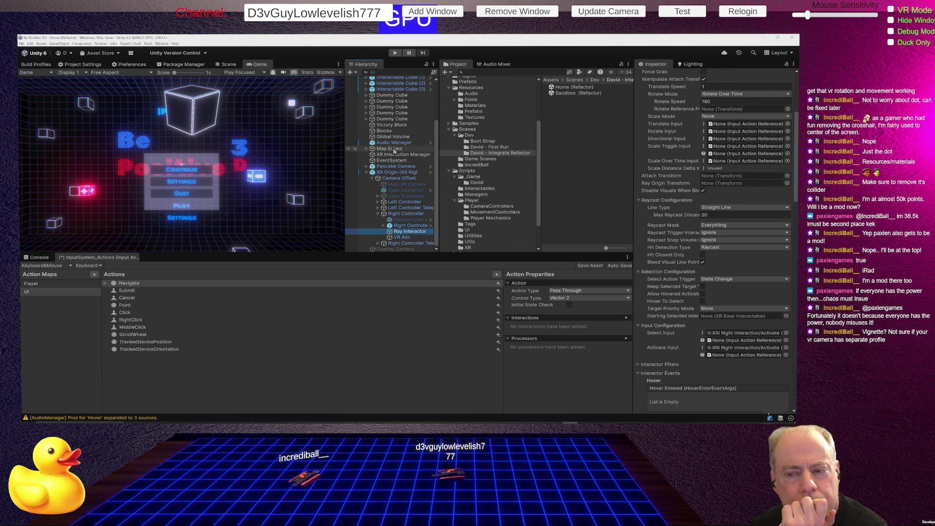
pyautogui.click(395, 53)
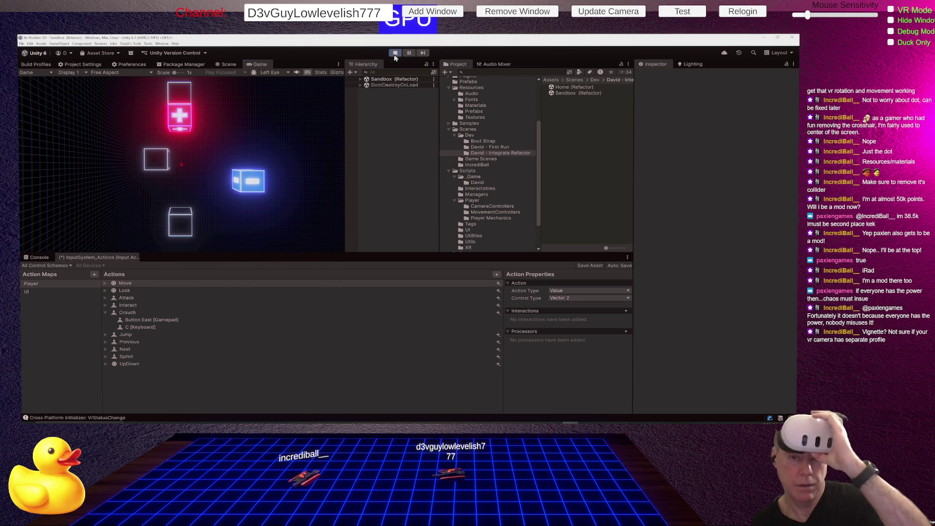
# Restart Play mode on Sandbox (Refactor) and bring up the in-game pause menu
pyautogui.click(395, 54)
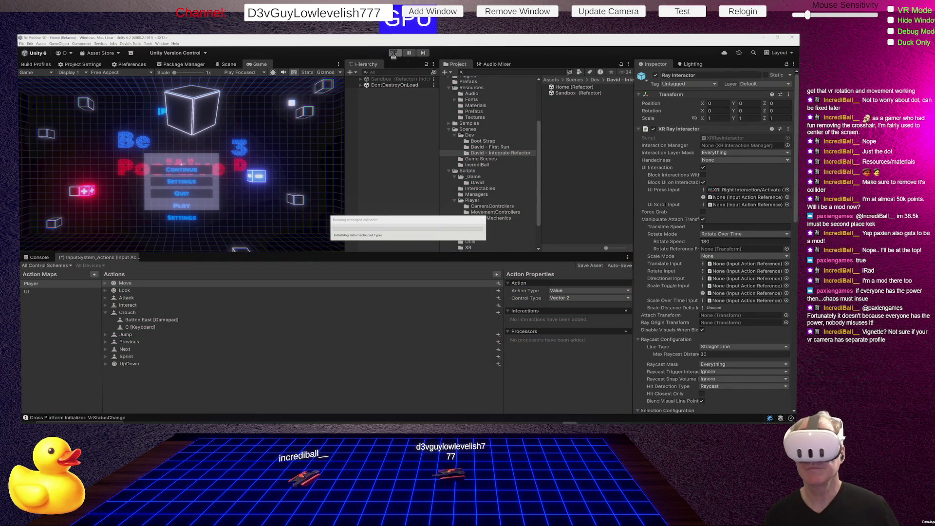
pyautogui.click(394, 53)
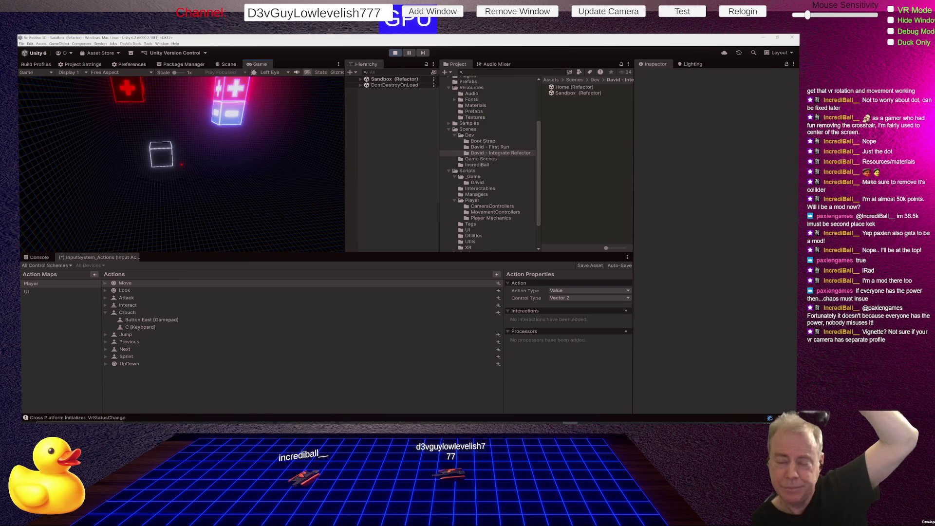
pyautogui.press('Escape')
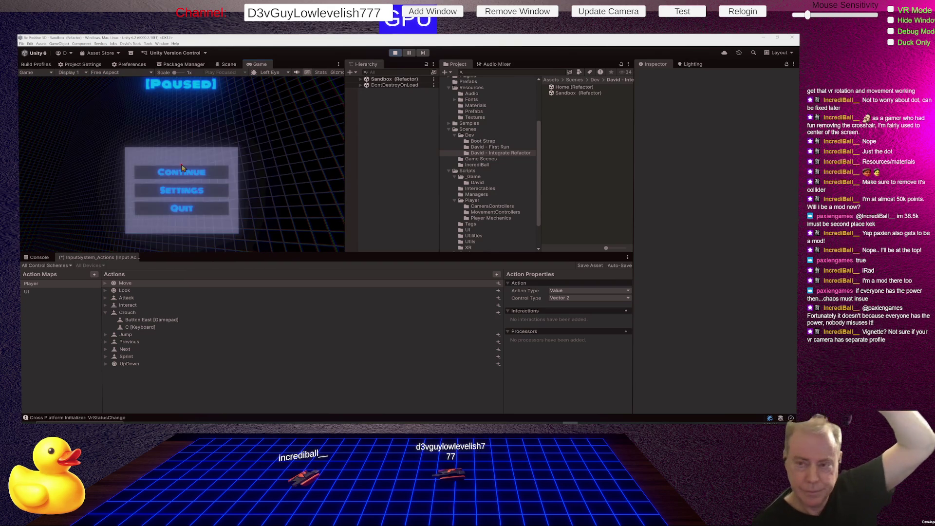
# Stop and restart the game, then stop it again after the NullReferenceException appears
pyautogui.click(395, 53)
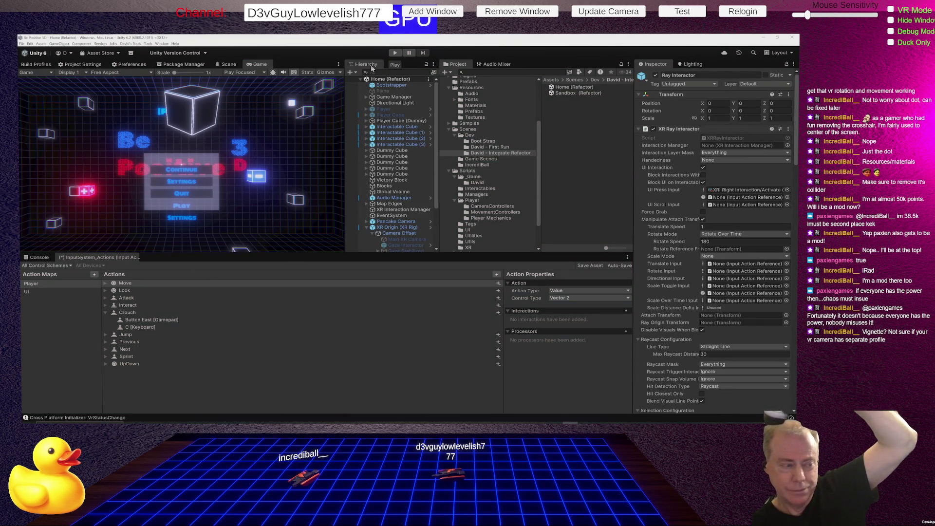
pyautogui.click(395, 53)
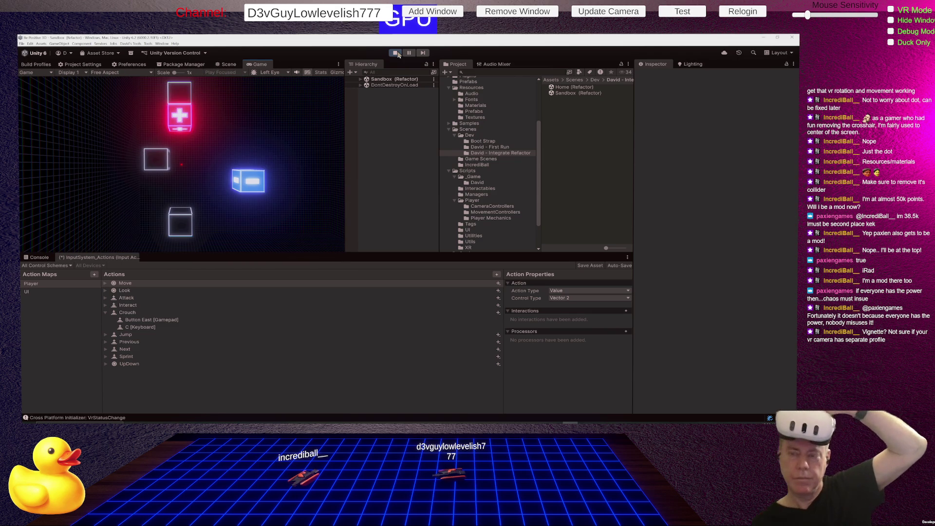
pyautogui.click(398, 54)
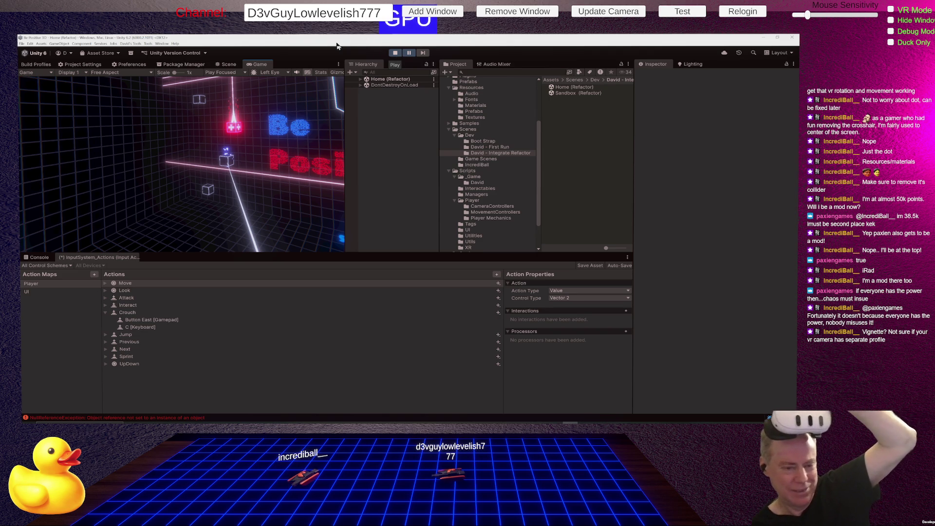
# Open the NullReferenceException from the Console at Pusher.cs line 182 in the code editor
pyautogui.click(39, 258)
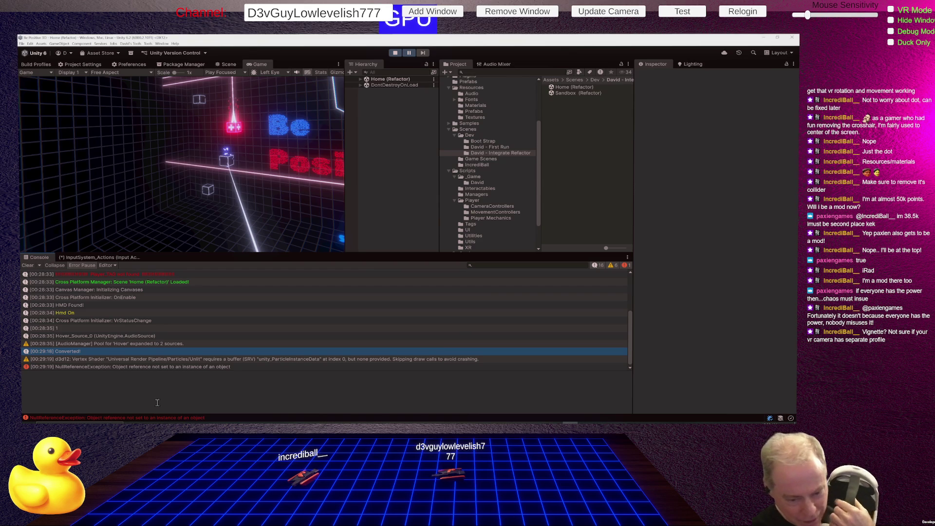
pyautogui.doubleClick(193, 367)
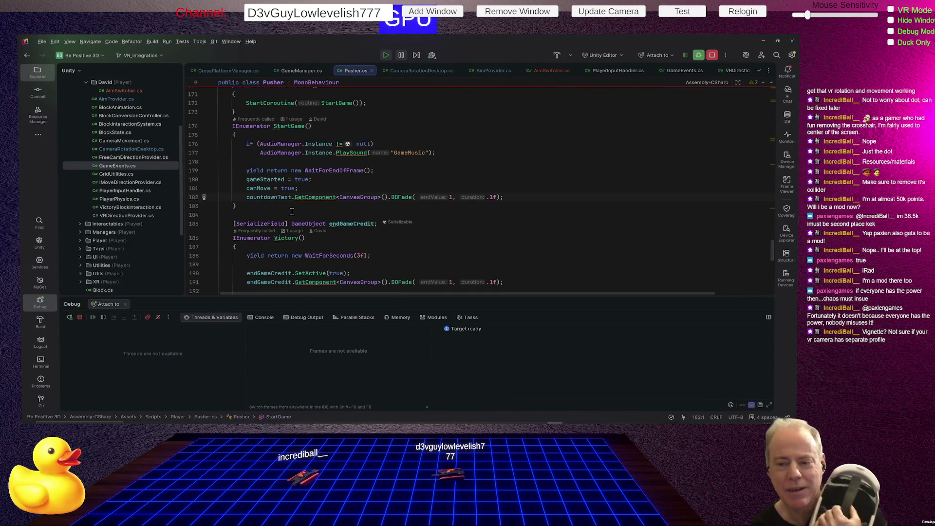
# Review the StartGame countdownText fade at line 182, then switch away from Rider
pyautogui.moveTo(350, 195)
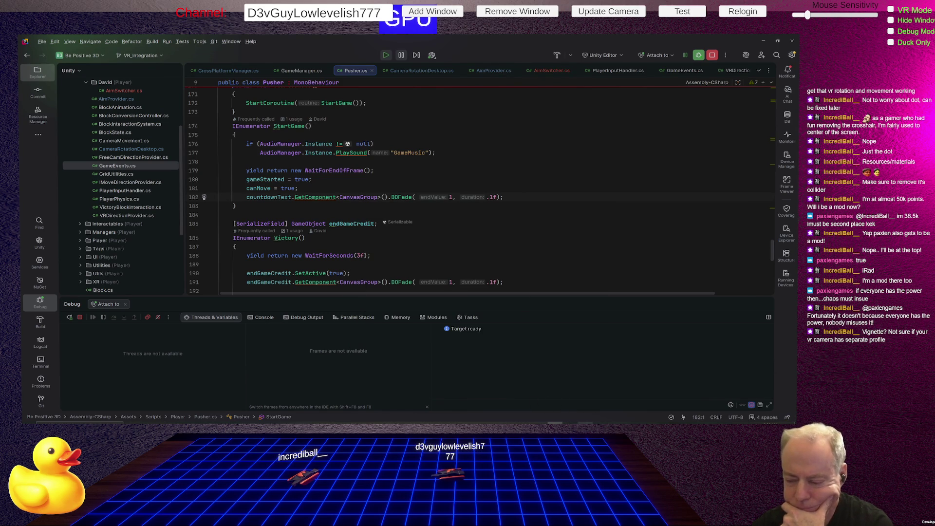
pyautogui.hotkey('alt', 'Tab')
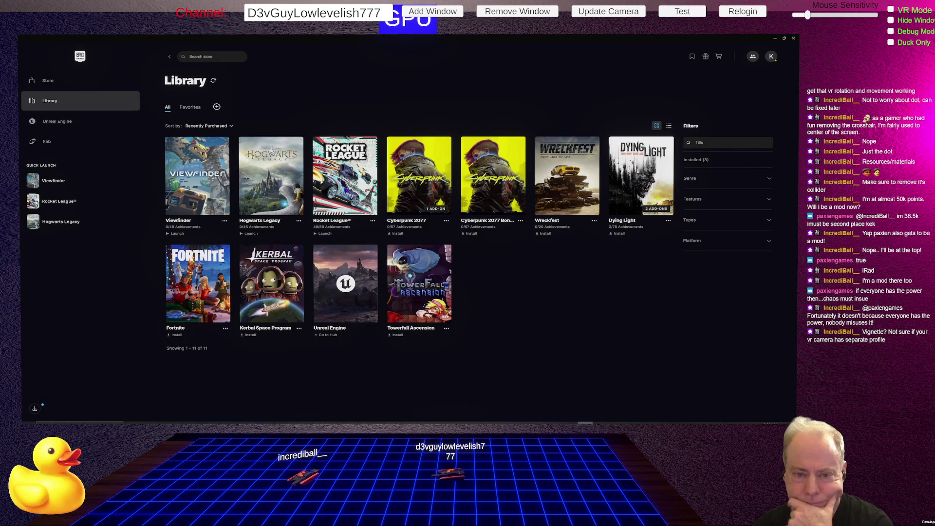
# Return to the Unity editor showing the Pusher.cs NullReferenceException
pyautogui.hotkey('alt', 'Tab')
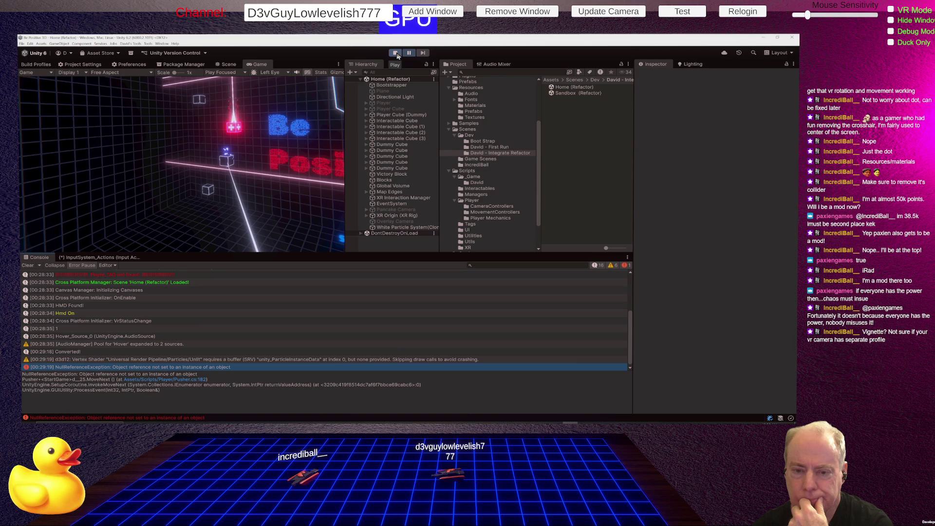
# Toggle Play mode from the toolbar so the Game view shows the Home (Refactor) main menu
pyautogui.click(397, 54)
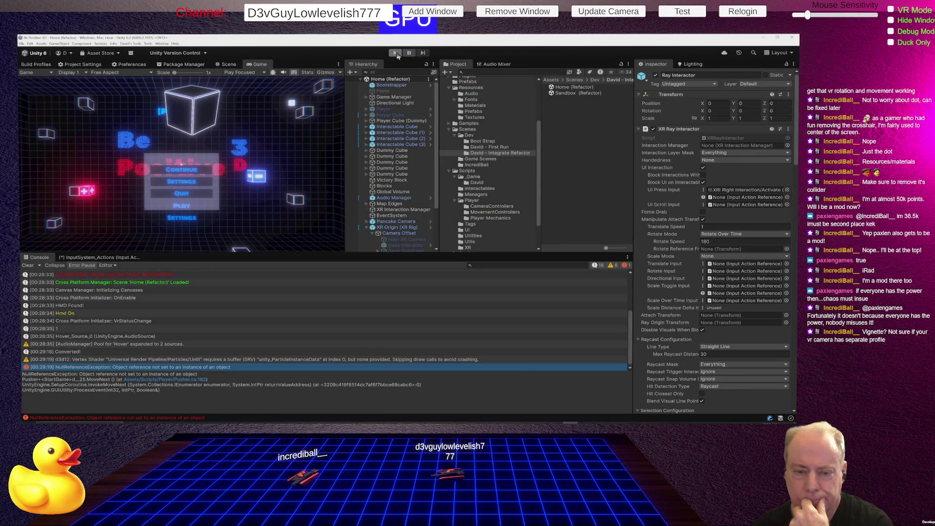
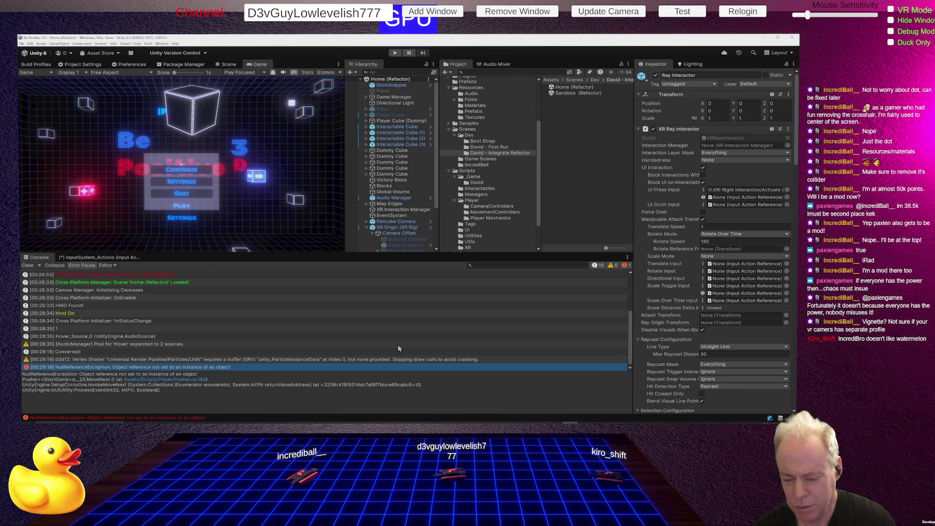
# Bring the Sourcetree window with 20 files staged on VR_Integration to the front
pyautogui.moveTo(374, 423)
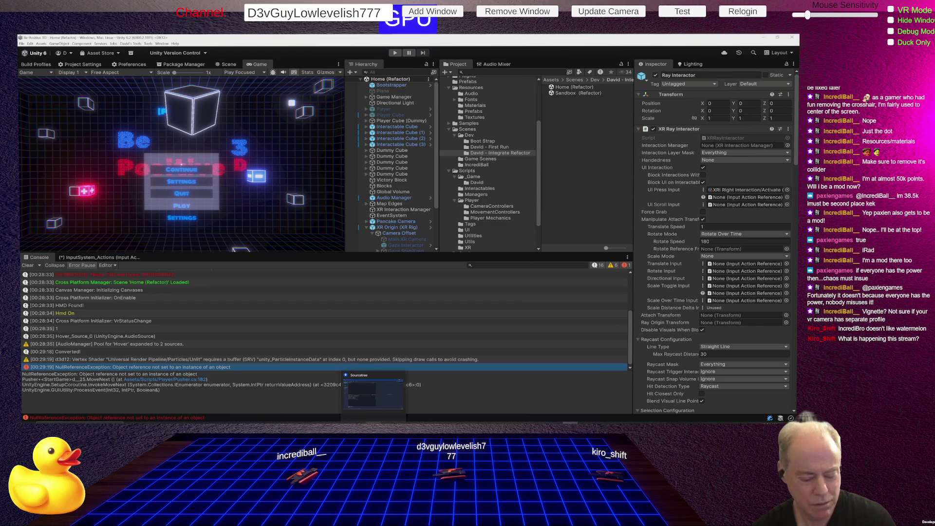
pyautogui.click(373, 392)
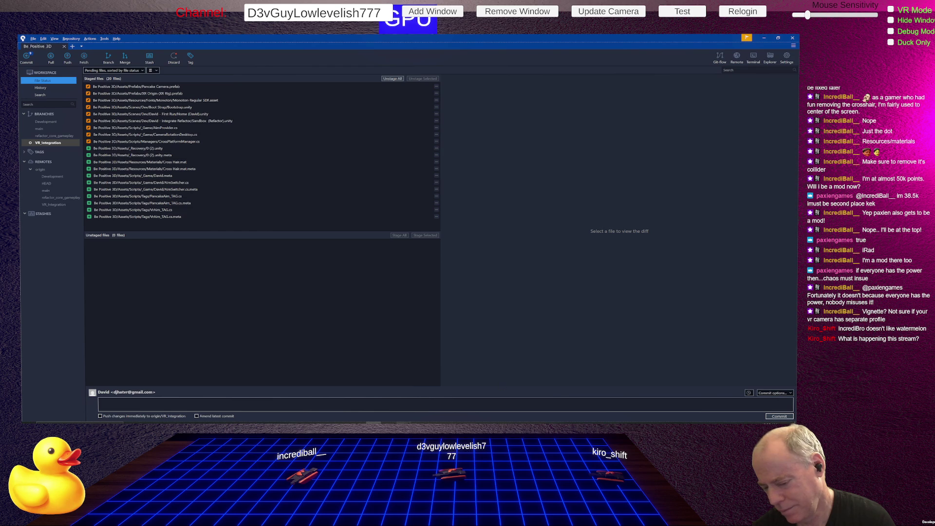
# Review Sourcetree's staged files and focus the commit message box, then return to Unity's Assets/Prefabs
pyautogui.hotkey('alt', 'Tab')
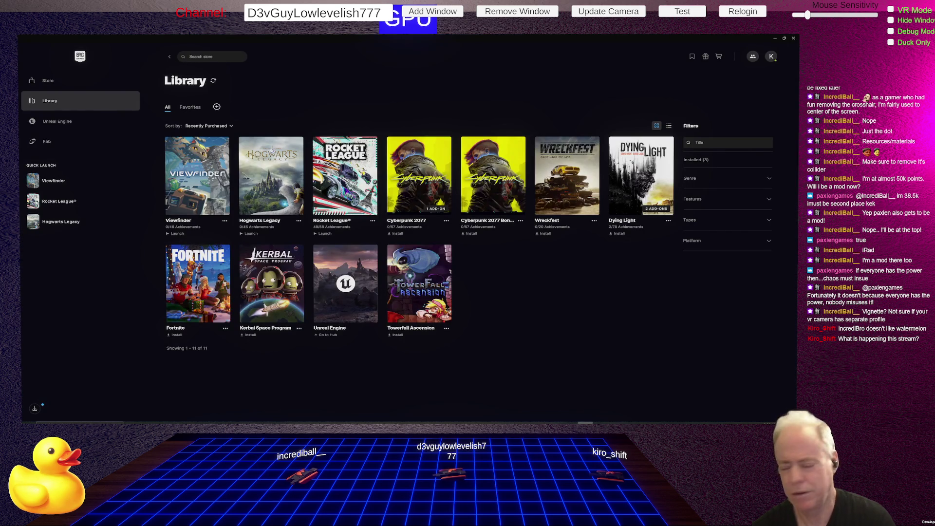
pyautogui.hotkey('alt', 'Tab')
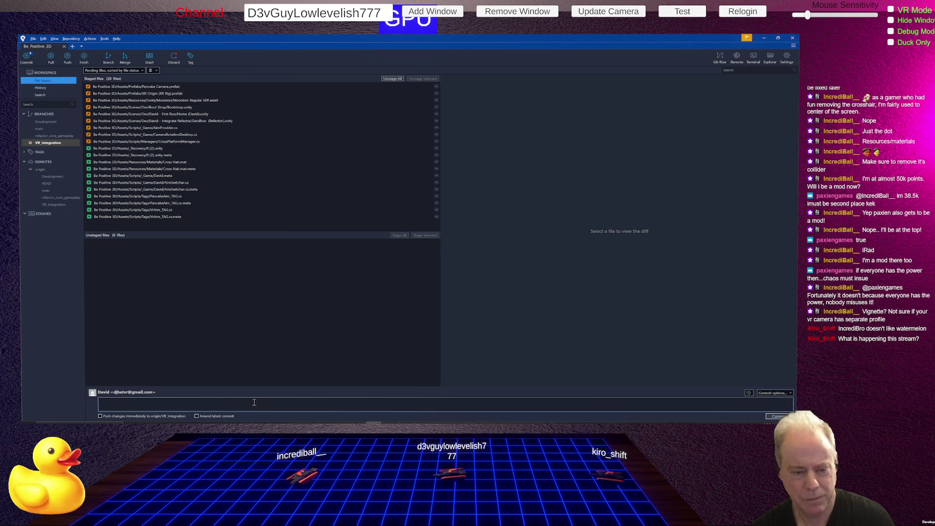
pyautogui.click(149, 402)
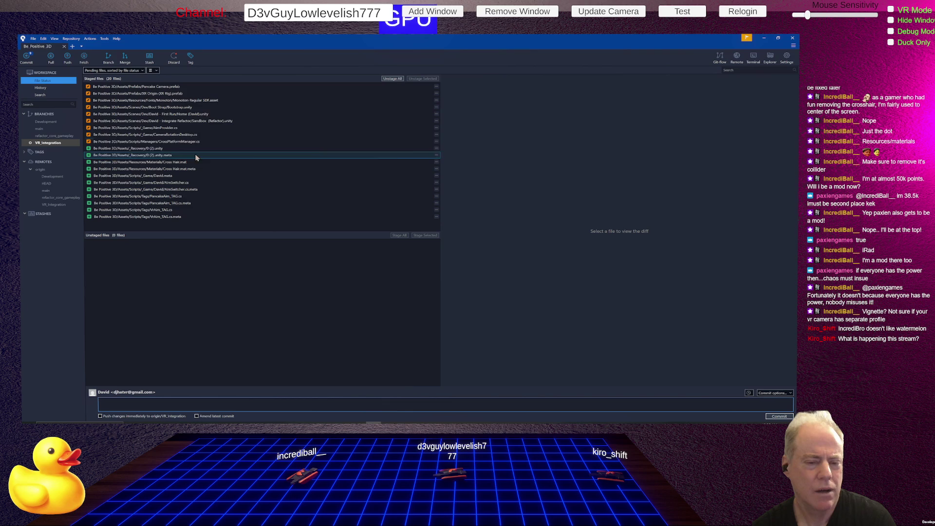
pyautogui.hotkey('alt', 'Tab')
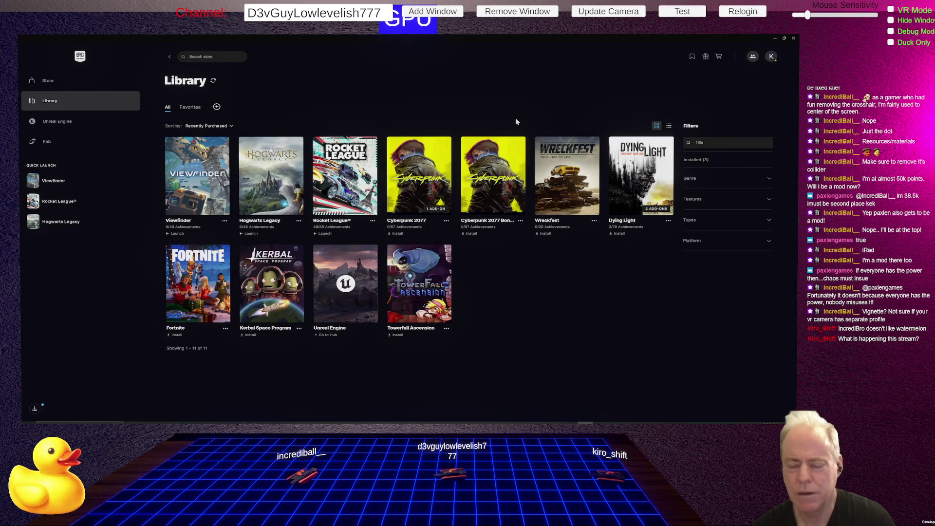
pyautogui.hotkey('alt', 'Tab')
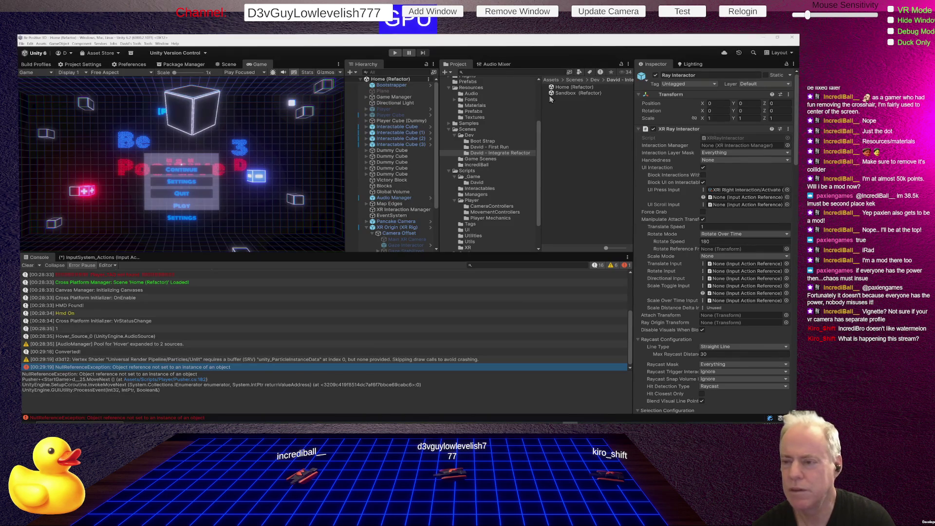
pyautogui.scroll(3, 506, 124)
# Select the Assets/_Recovery folder and permanently delete it, confirming the dialog
pyautogui.click(473, 134)
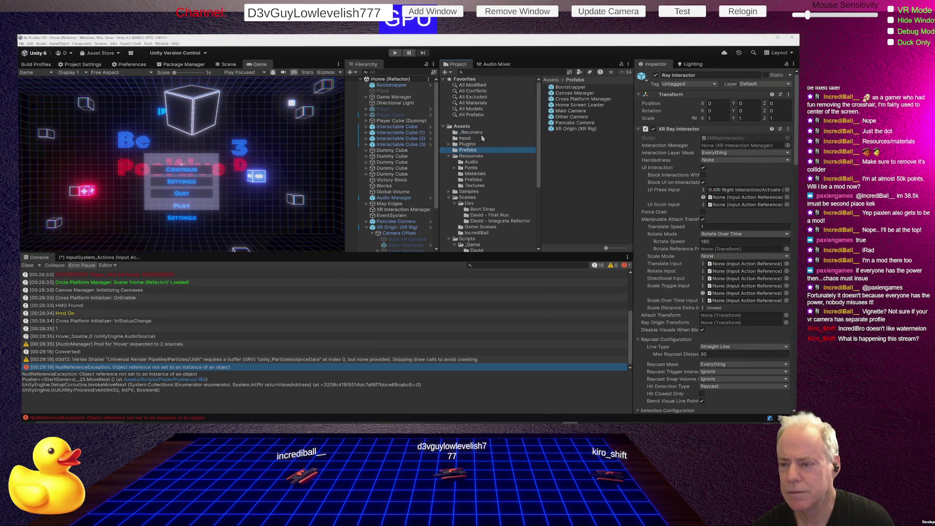
pyautogui.press('Delete')
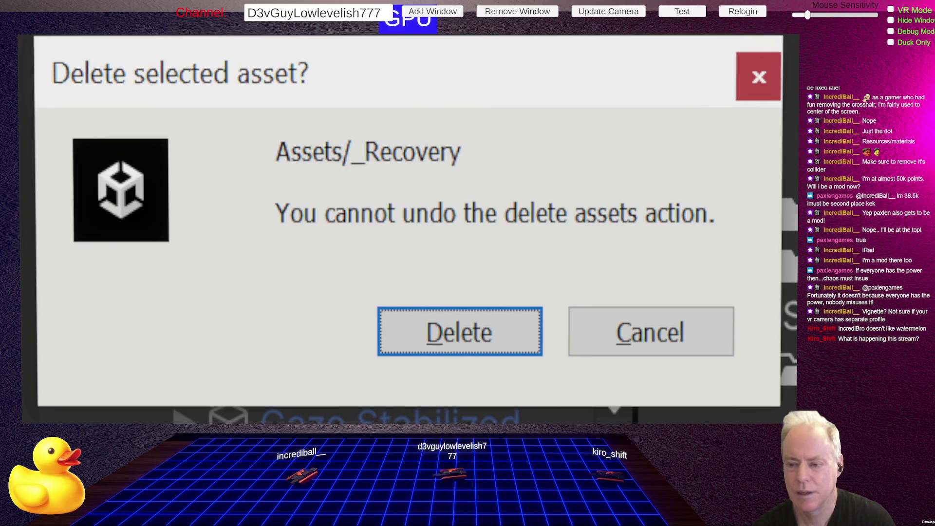
pyautogui.click(475, 352)
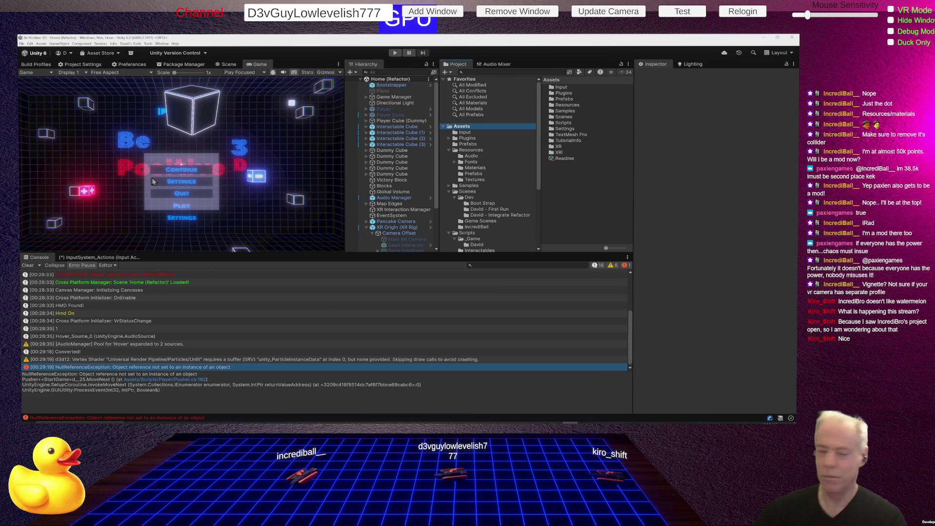
# Play-test from the Home menu into the Sandbox scene, pause with Escape, and exit play mode
pyautogui.click(398, 53)
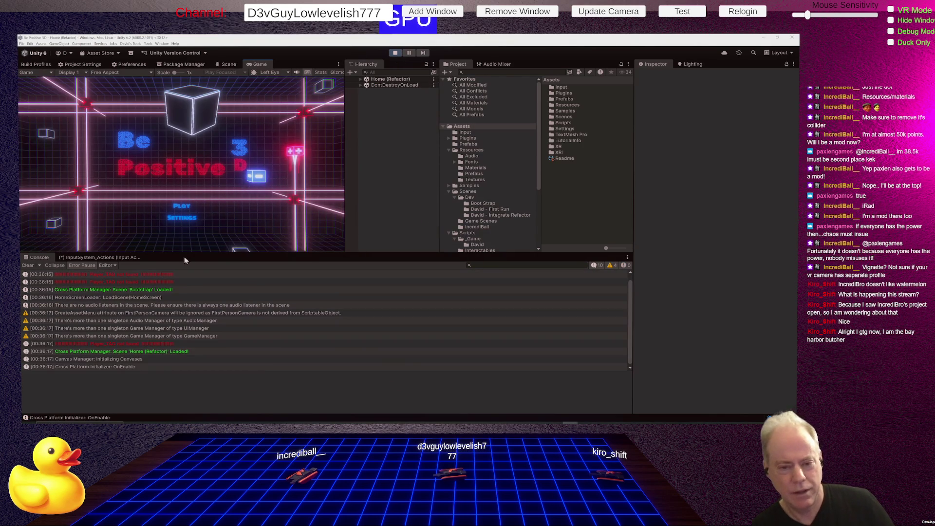
pyautogui.click(181, 209)
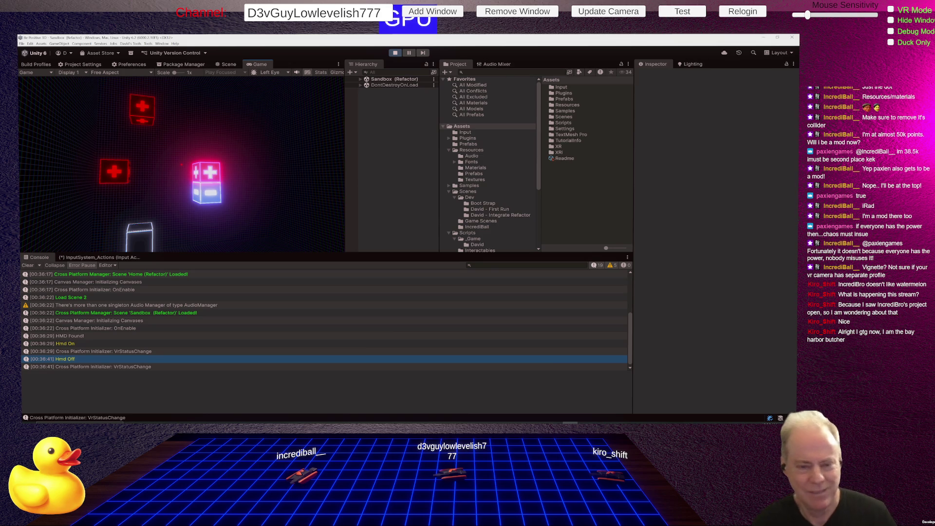
pyautogui.press('Escape')
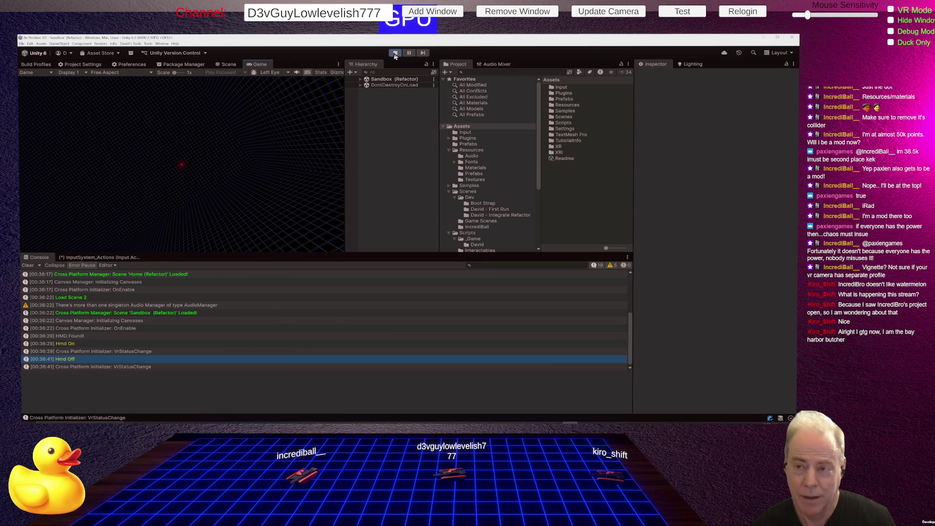
pyautogui.click(395, 53)
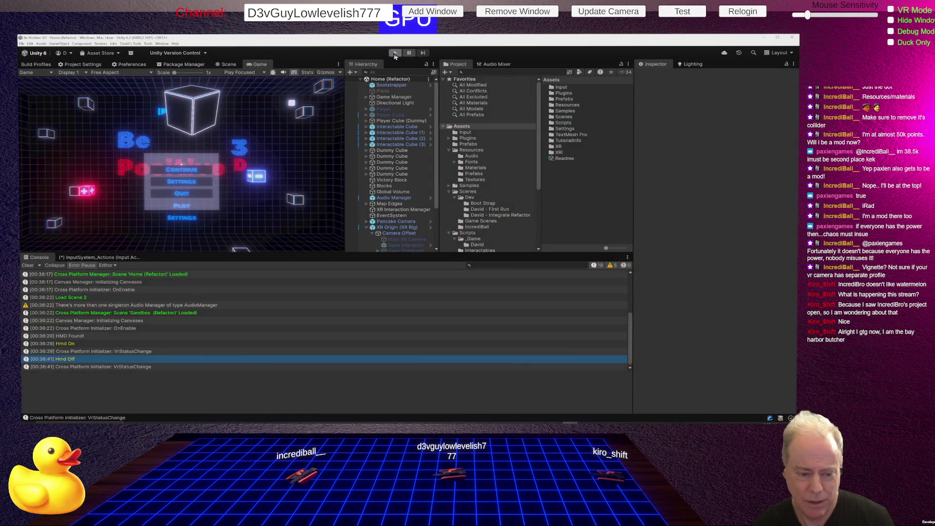
pyautogui.hotkey('alt', 'Tab')
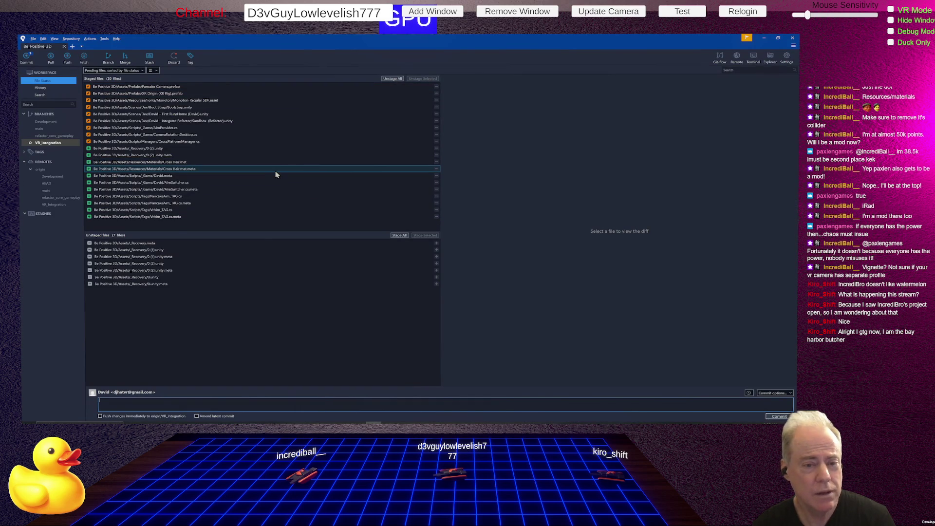
# Stage all pending changes including the _Recovery deletions, giving 21 staged files
pyautogui.hotkey('alt', 'Tab')
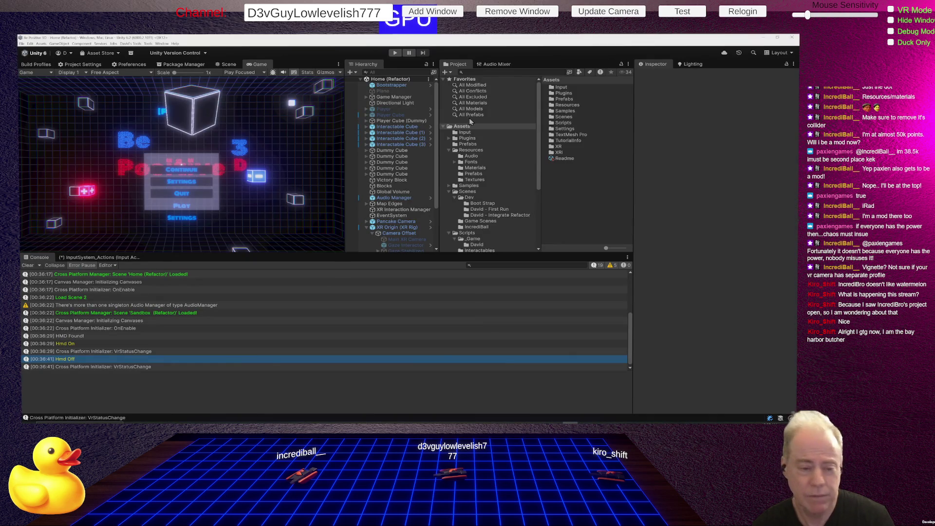
pyautogui.hotkey('alt', 'Tab')
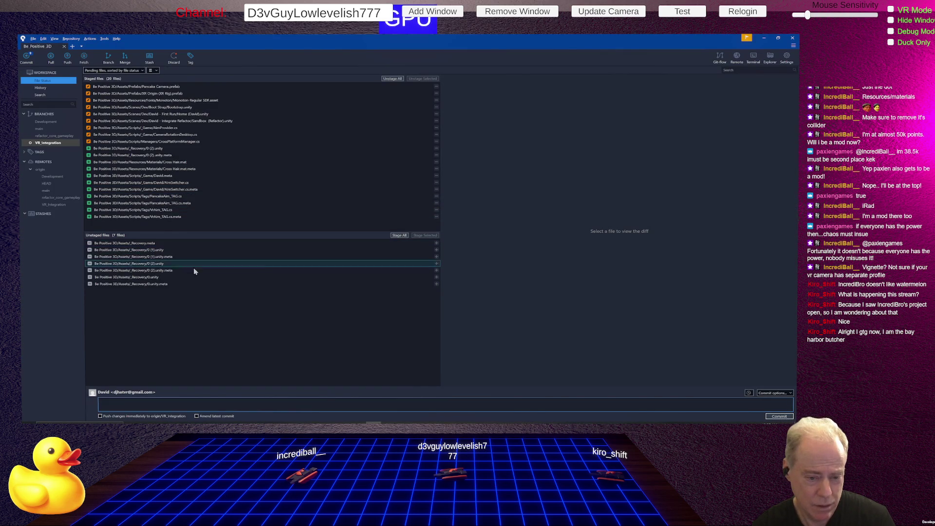
pyautogui.click(397, 236)
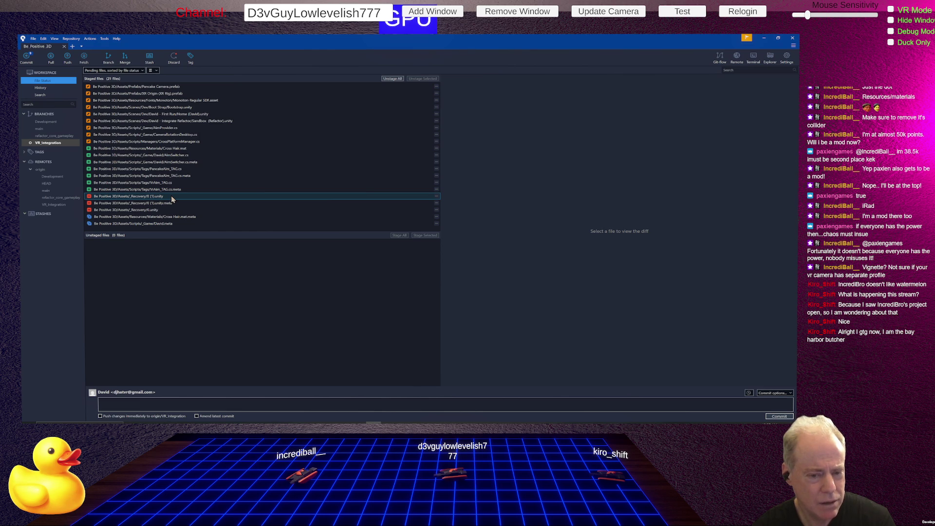
# Select the _Recovery files and unstage them, then unstage all remaining changes
pyautogui.click(171, 196)
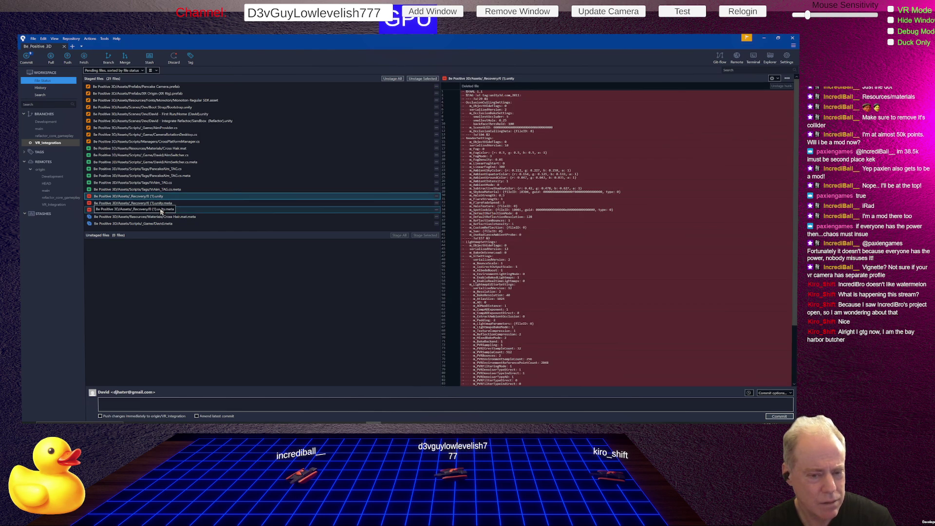
pyautogui.keyDown('shift'); pyautogui.click(190, 213); pyautogui.keyUp('shift')
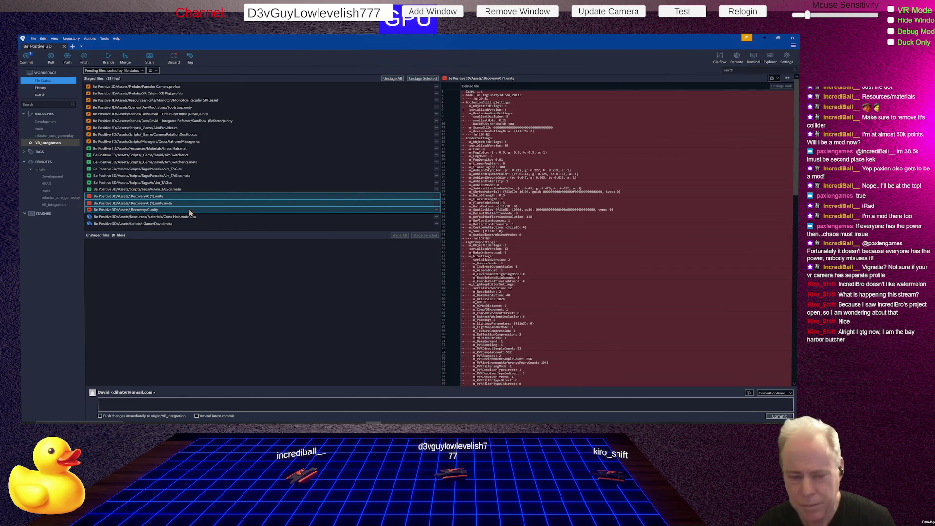
pyautogui.rightClick(181, 208)
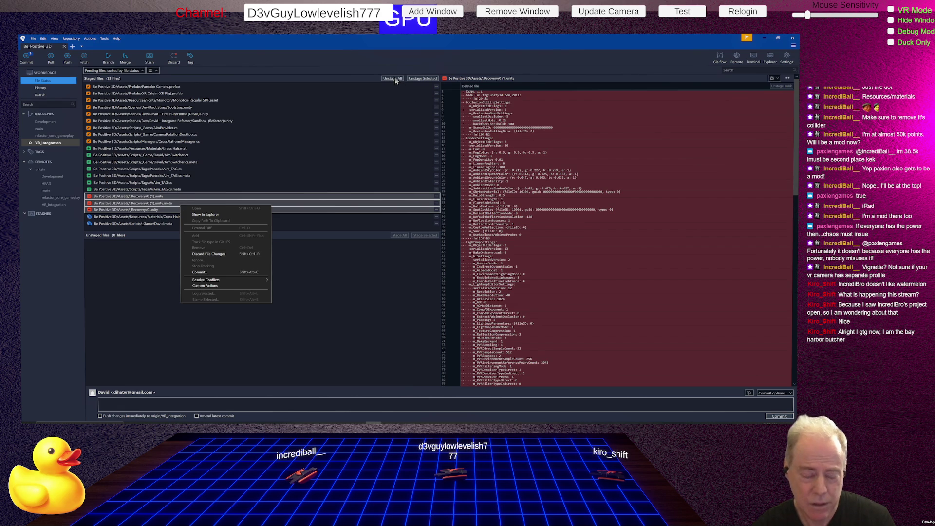
pyautogui.click(423, 79)
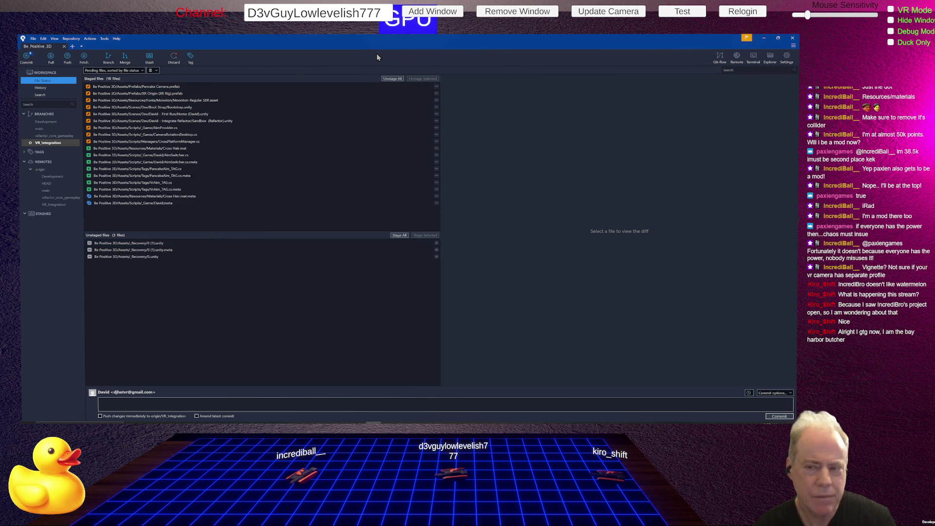
pyautogui.click(389, 81)
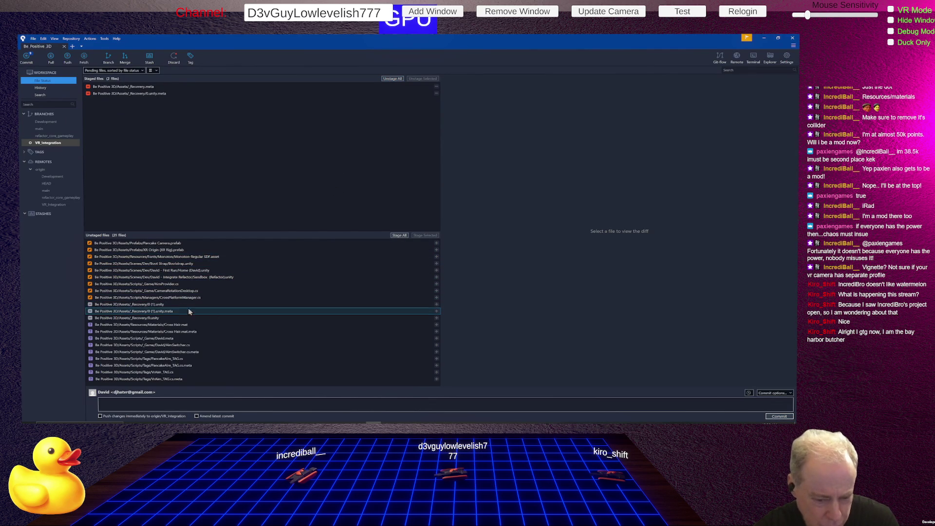
# Discard the deletion of the three _Recovery files so they return to the Unity project
pyautogui.click(254, 326)
pyautogui.click(192, 306)
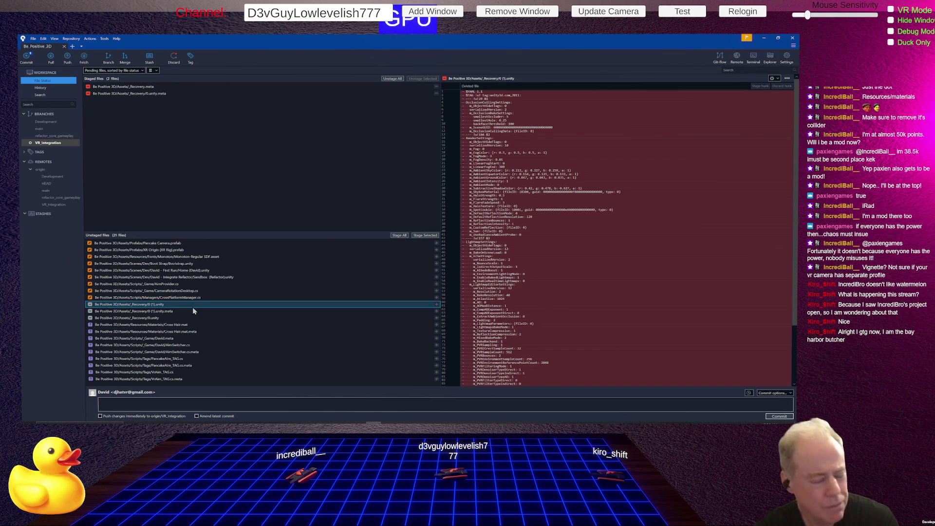
pyautogui.keyDown('shift'); pyautogui.click(173, 311); pyautogui.keyUp('shift')
pyautogui.keyDown('shift'); pyautogui.click(168, 318); pyautogui.keyUp('shift')
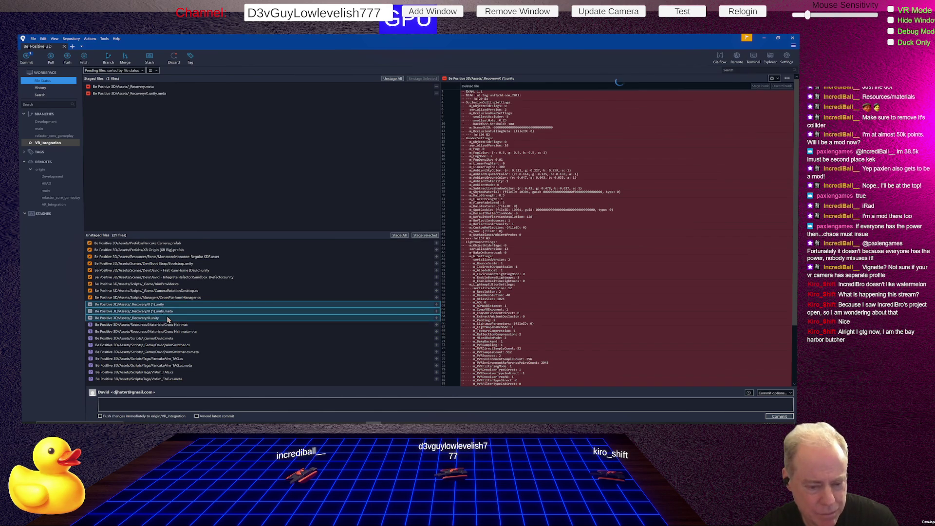
pyautogui.rightClick(162, 315)
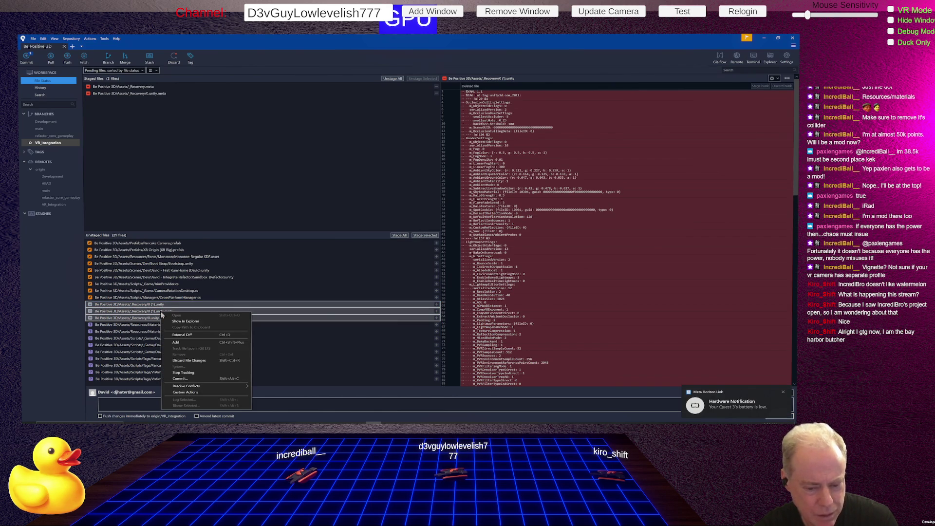
pyautogui.click(206, 360)
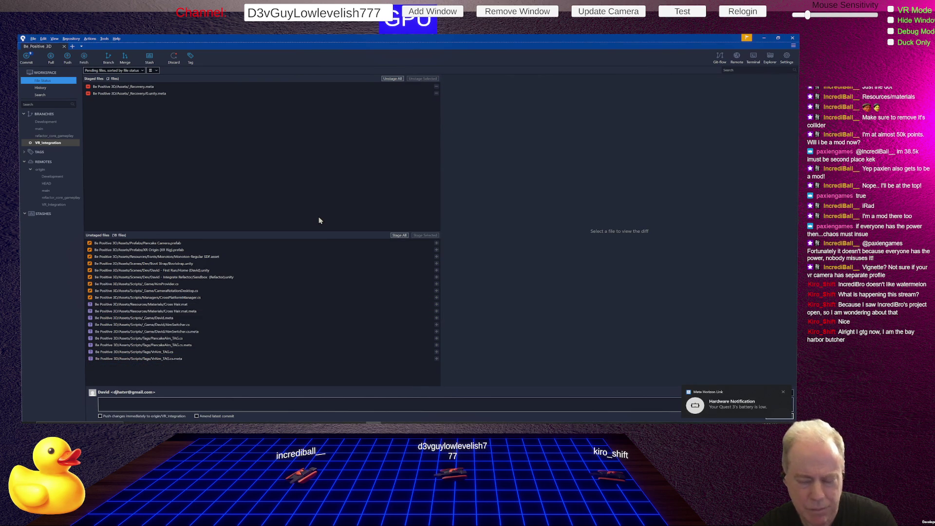
pyautogui.hotkey('alt', 'Tab')
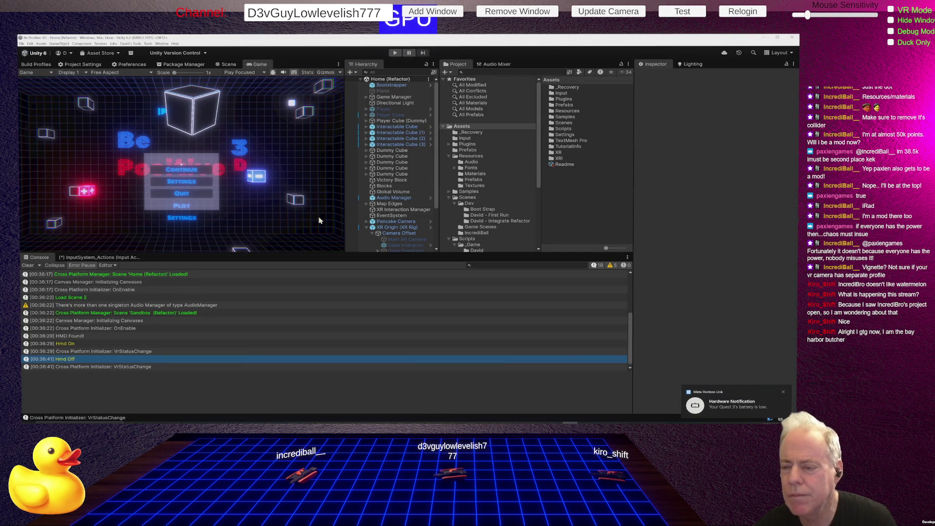
# Unstage the _Recovery.meta file and the other staged file, leaving nothing staged
pyautogui.hotkey('alt', 'Tab')
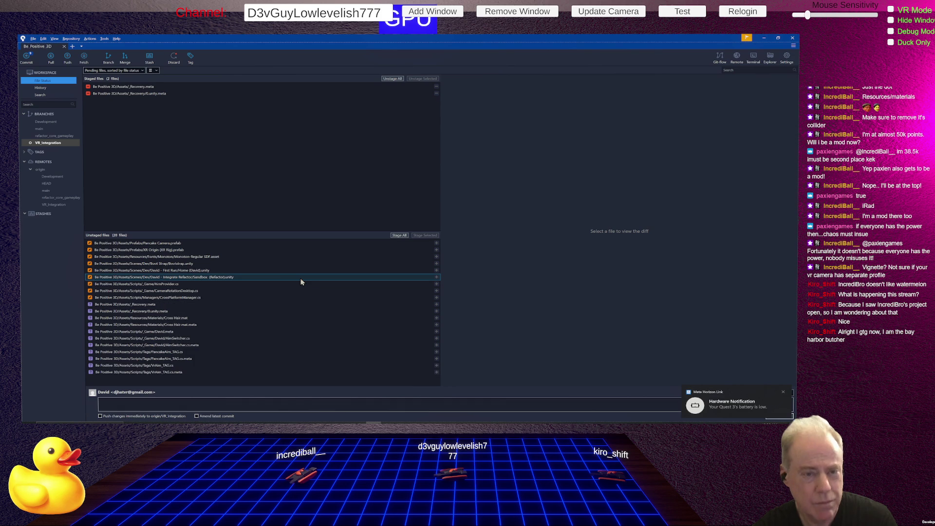
pyautogui.click(175, 88)
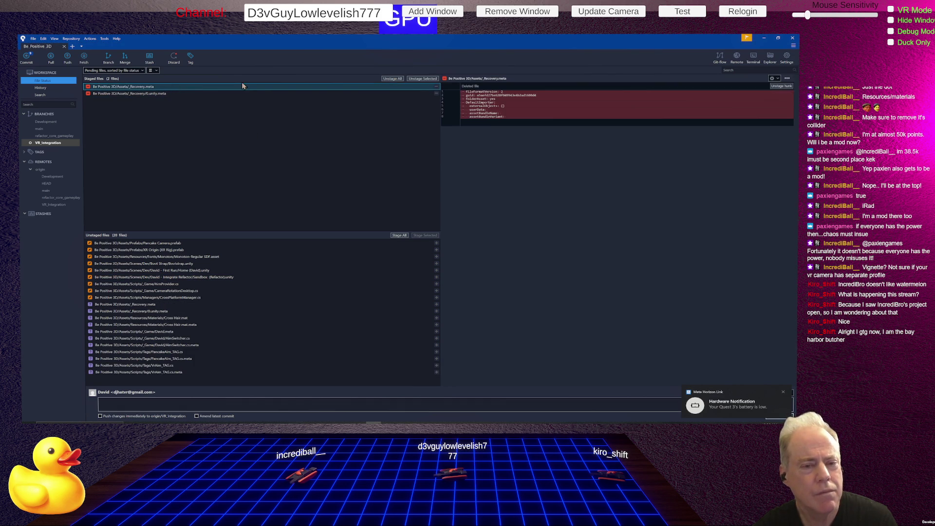
pyautogui.click(422, 79)
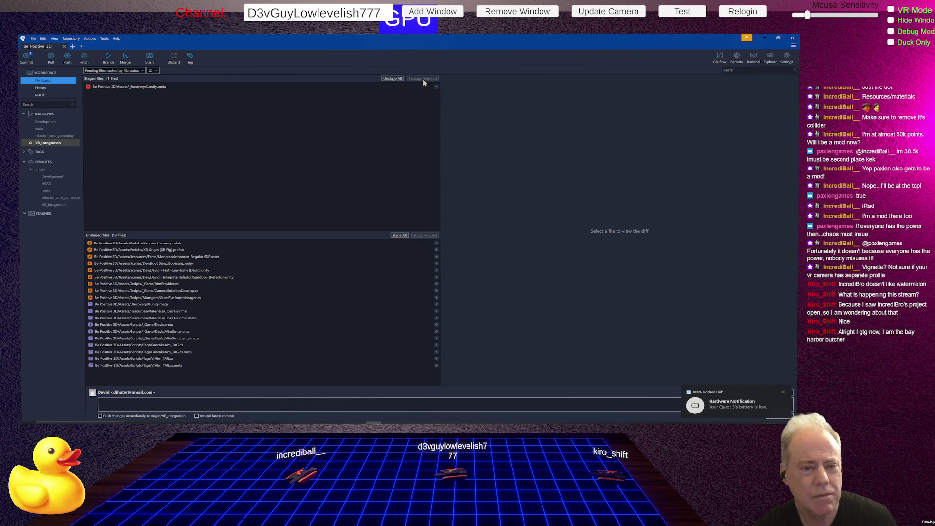
pyautogui.click(395, 78)
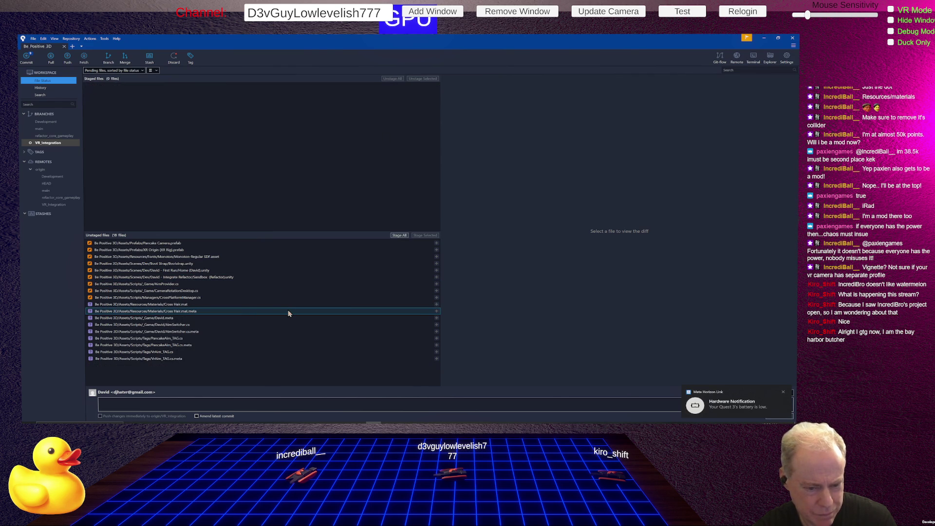
# Check the restored _Recovery folder in Unity, then return to Sourcetree
pyautogui.hotkey('alt', 'Tab')
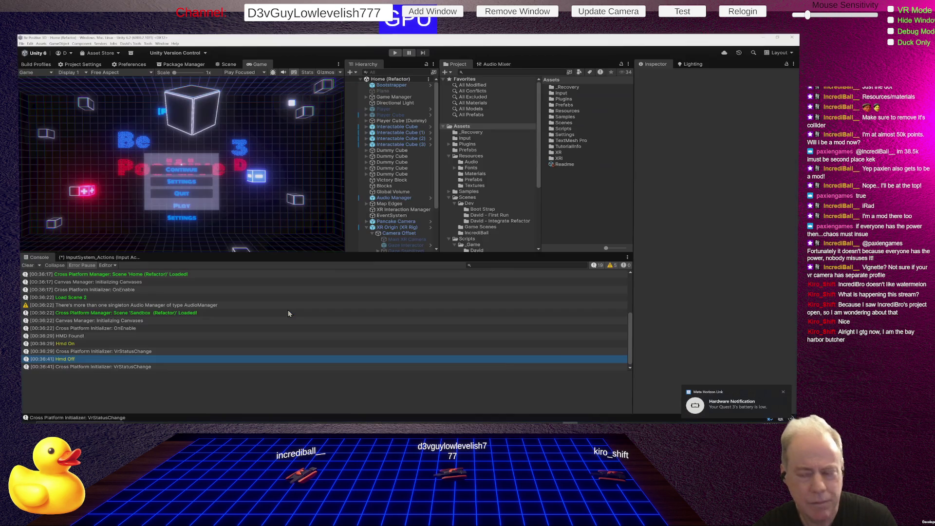
pyautogui.click(482, 136)
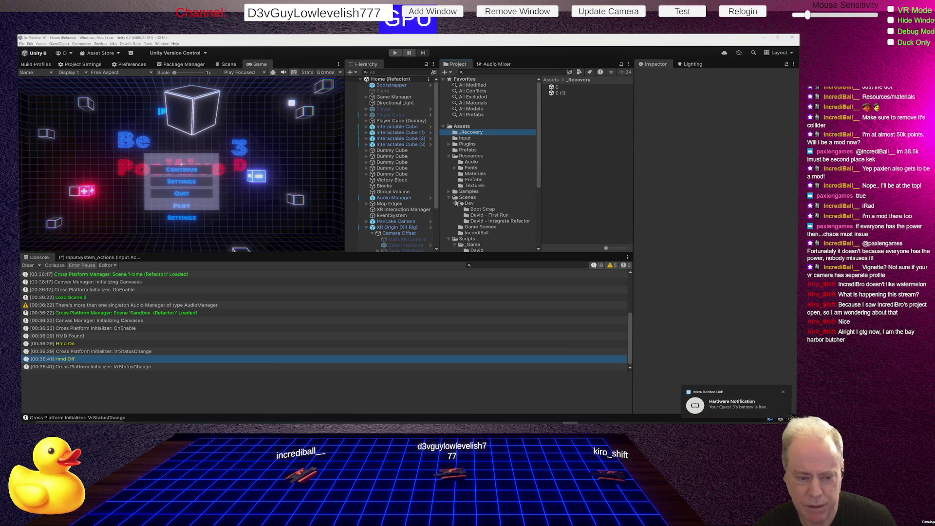
pyautogui.hotkey('alt', 'Tab')
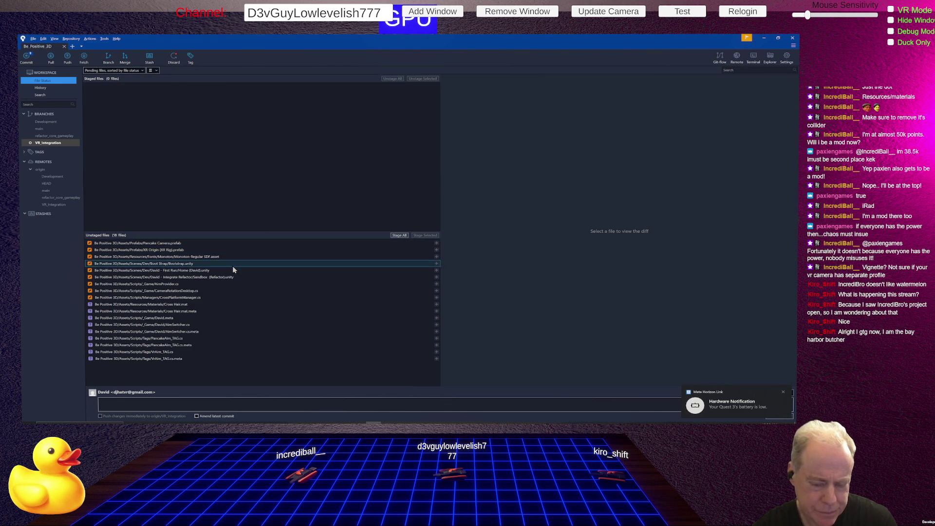
# Inspect the diffs of the prefab, scene and script changes, from Pancake Camera.prefab to CrossPlatformManager.cs
pyautogui.click(197, 244)
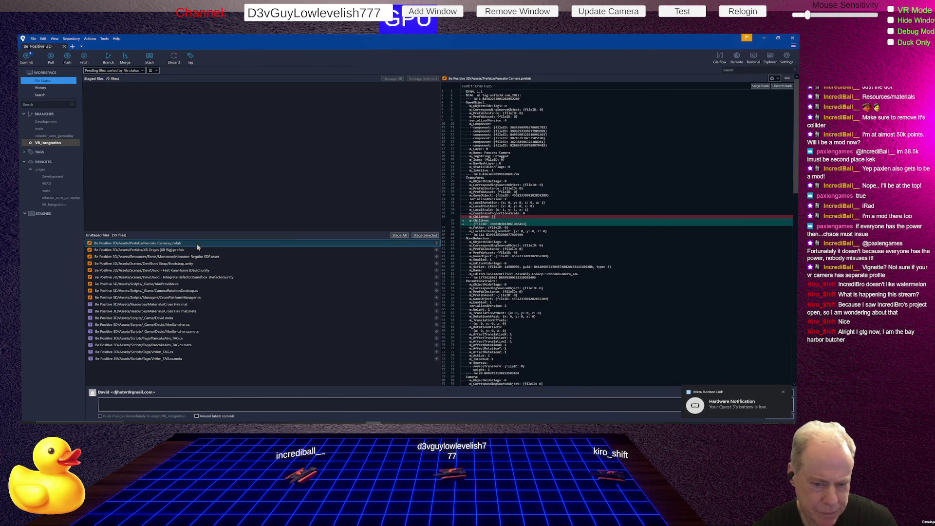
pyautogui.click(181, 250)
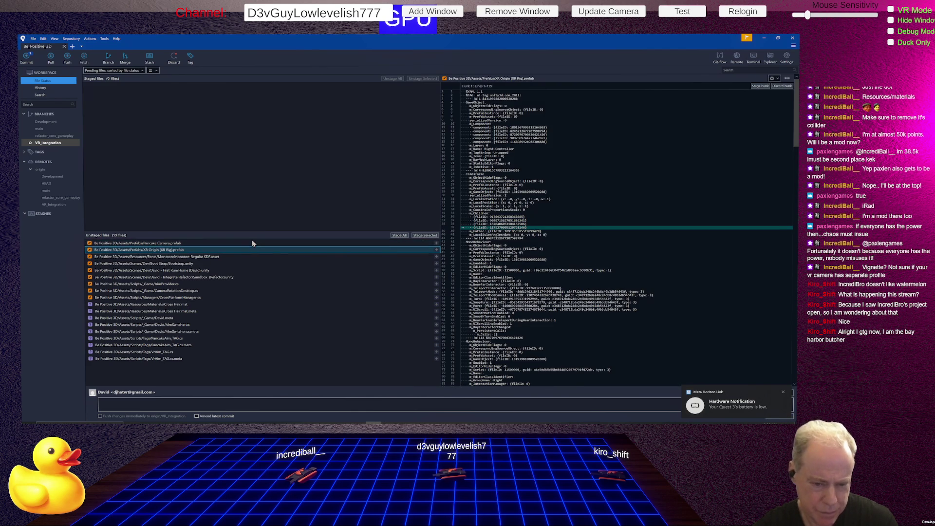
pyautogui.click(196, 263)
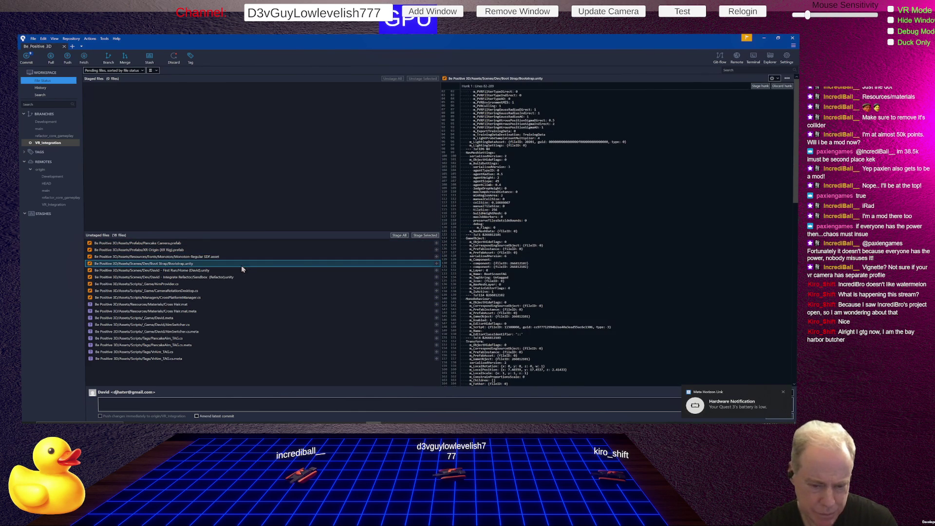
pyautogui.click(212, 271)
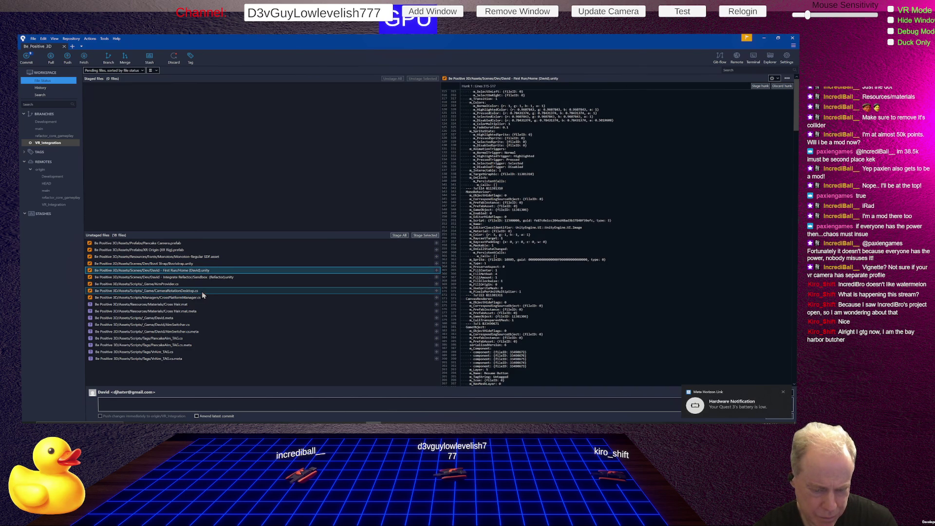
pyautogui.click(202, 295)
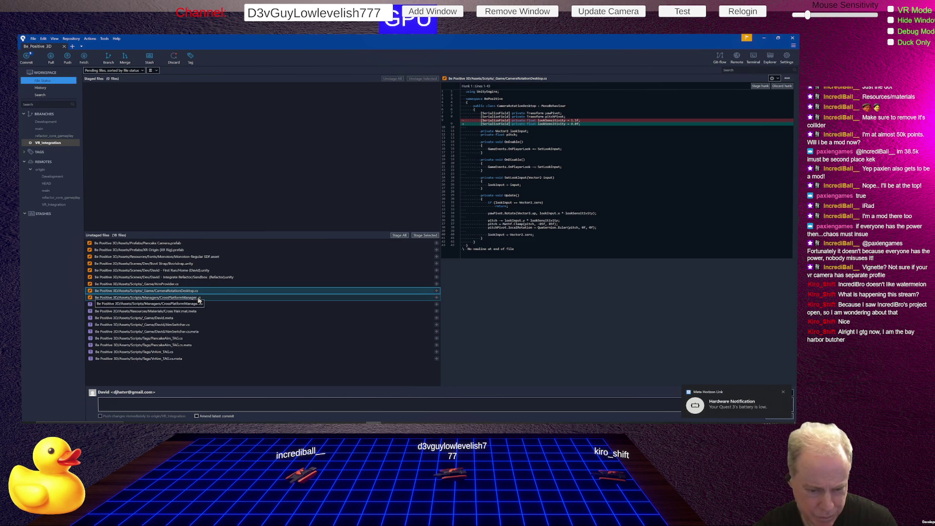
pyautogui.click(198, 298)
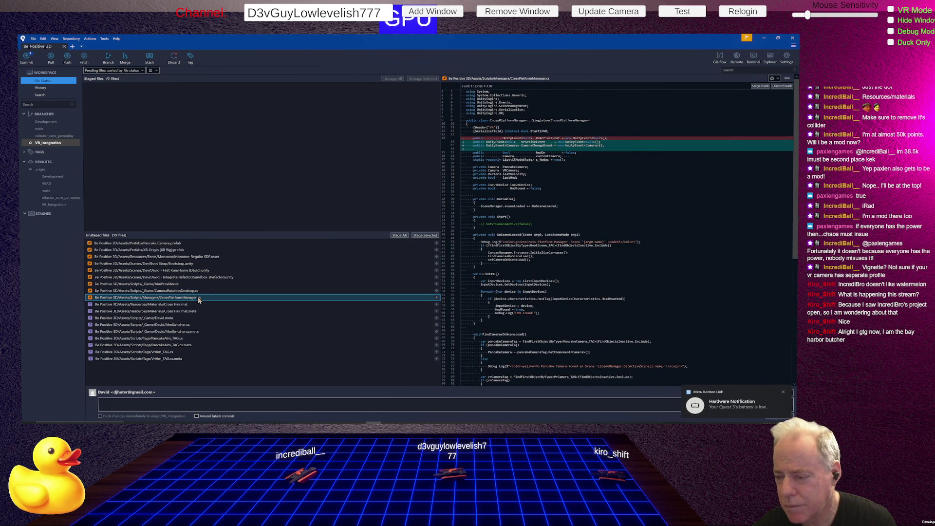
# Write the commit message 'Add CameraChangeEvent' / 'Add Vr Aim' and stage all 18 files
pyautogui.click(159, 408)
pyautogui.write('* Add VrActive')
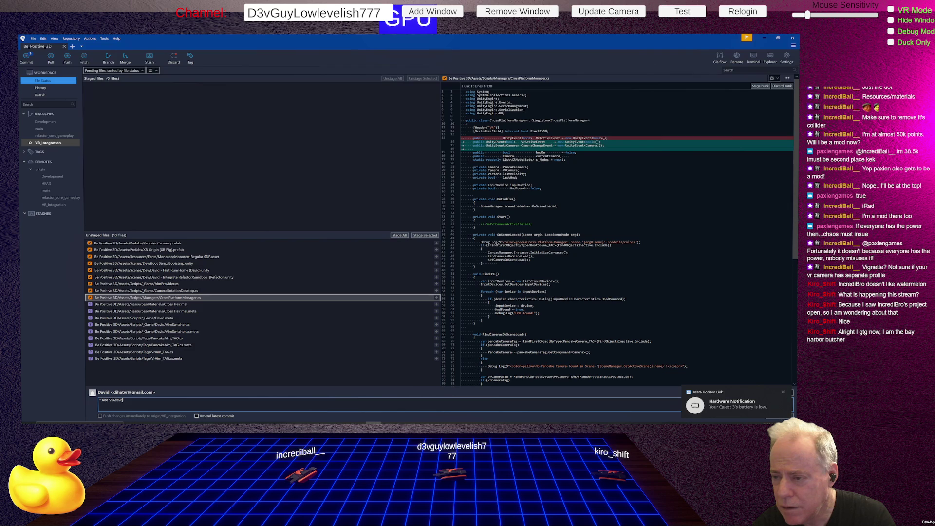
pyautogui.press('BackSpace')
pyautogui.press('BackSpace')
pyautogui.write('CameraChangeEvent')
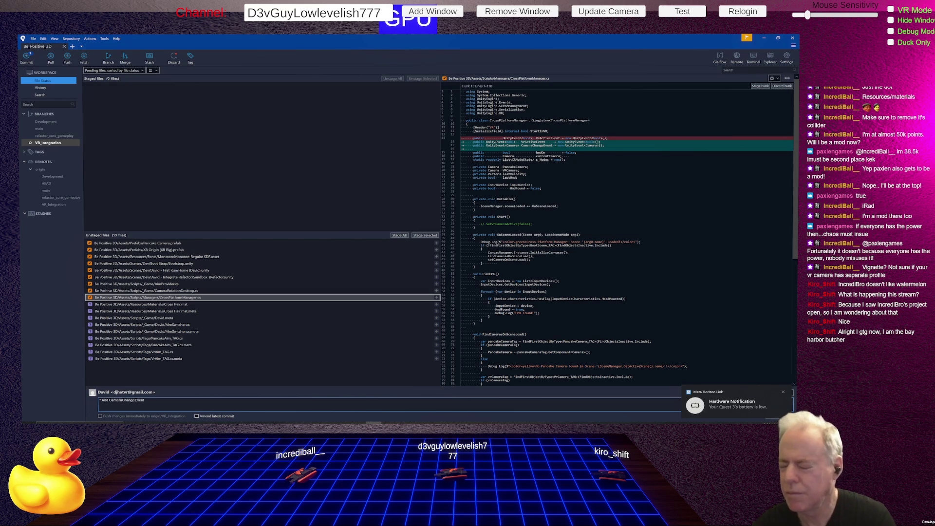
pyautogui.scroll(-5, 601, 199)
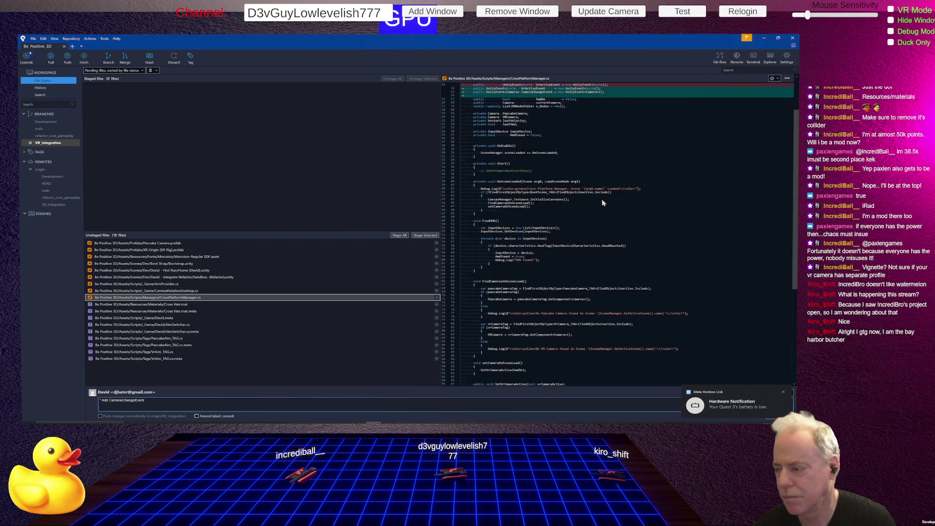
pyautogui.scroll(-2, 601, 204)
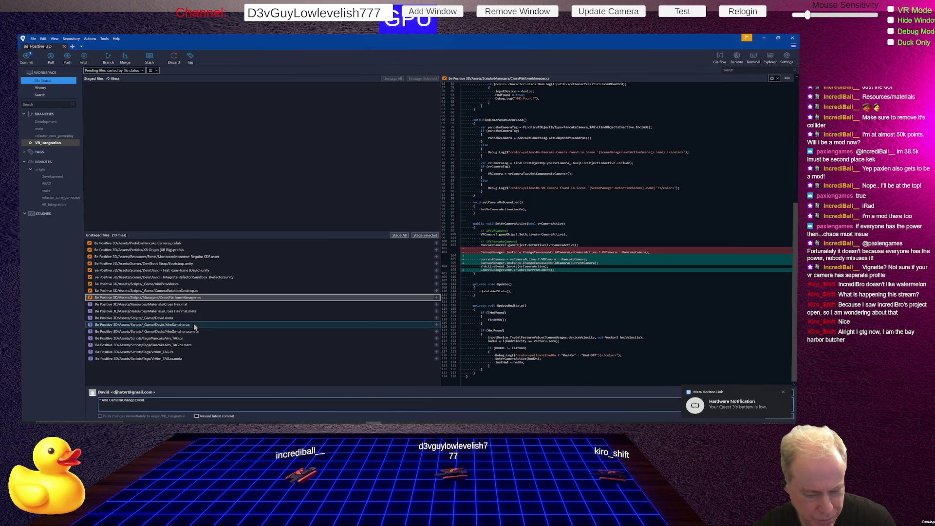
pyautogui.click(177, 401)
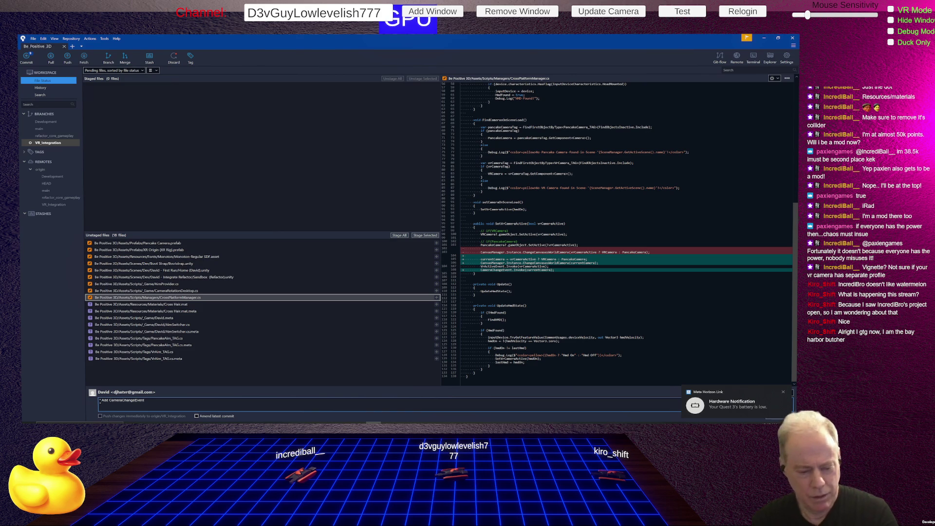
pyautogui.write('Add V')
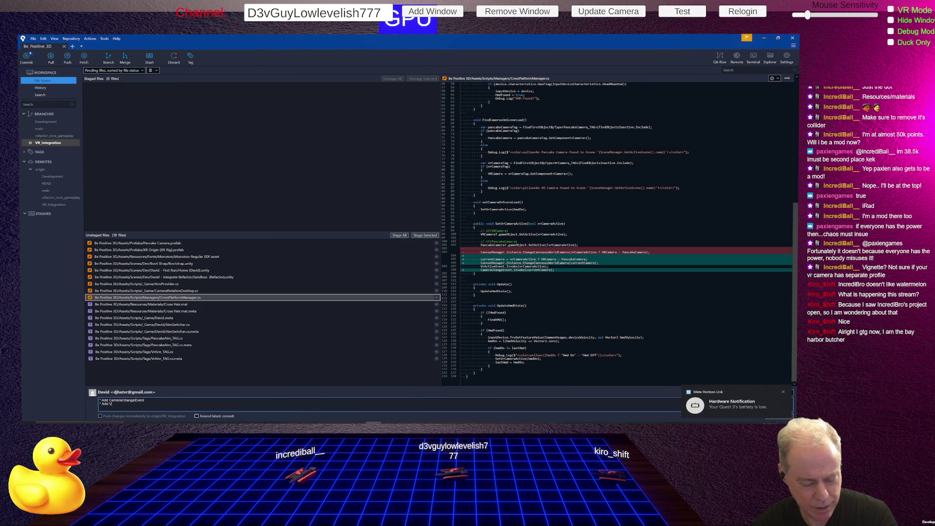
pyautogui.write('r')
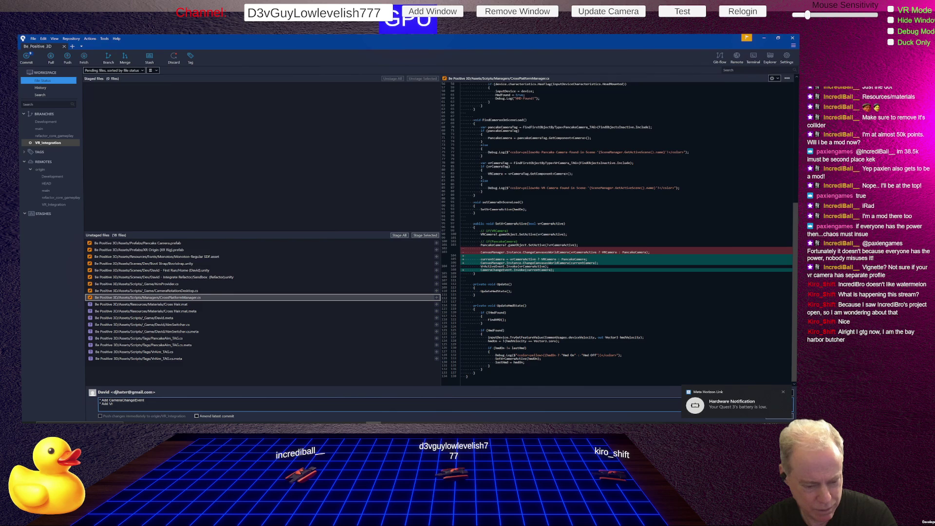
pyautogui.write(' Aim')
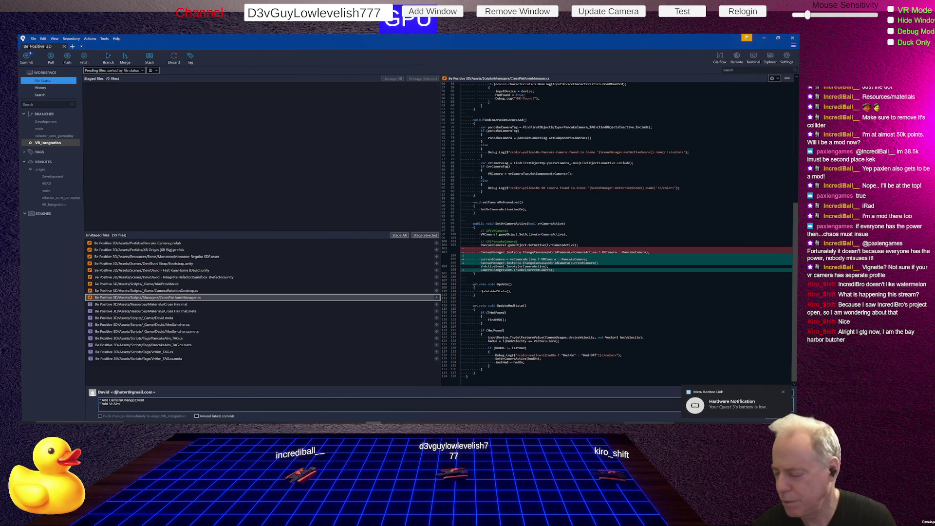
pyautogui.click(784, 392)
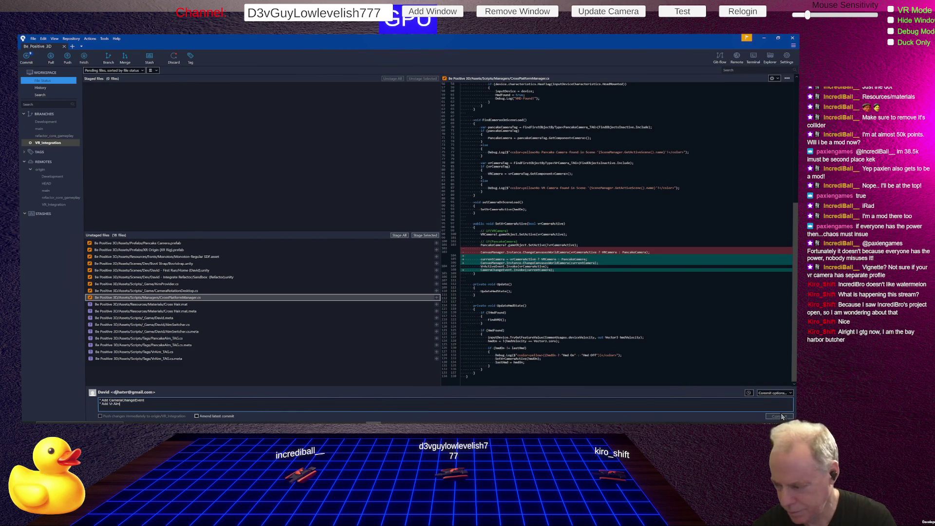
pyautogui.click(400, 236)
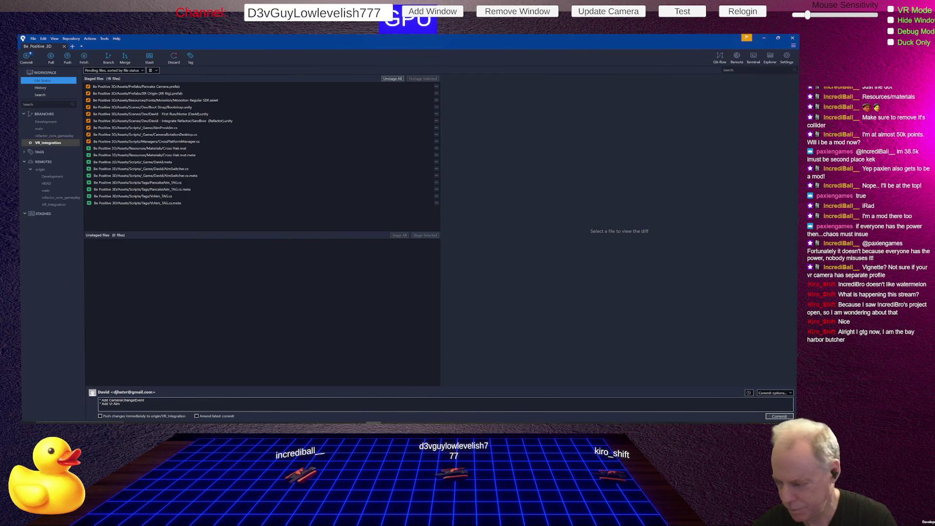
# Commit and push to origin/VR_Integration, verify the new commit in History, then return to File Status
pyautogui.click(121, 417)
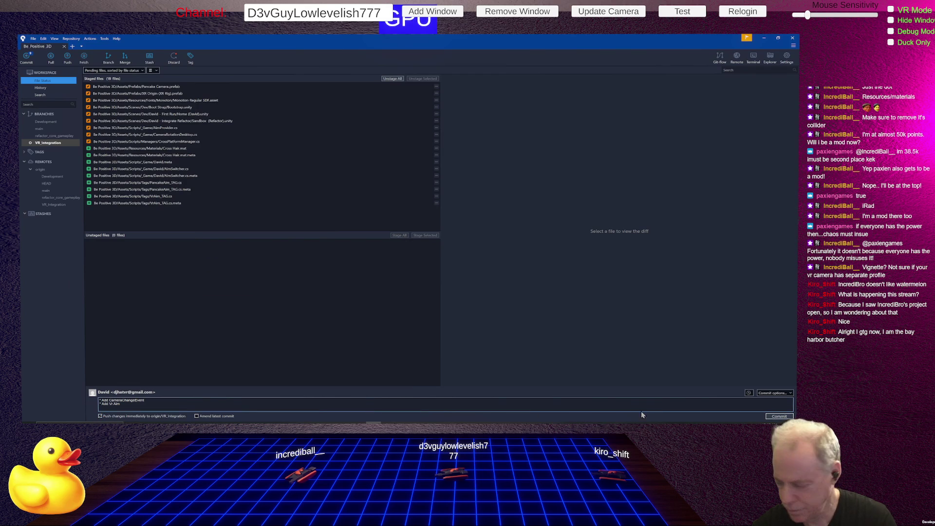
pyautogui.click(779, 417)
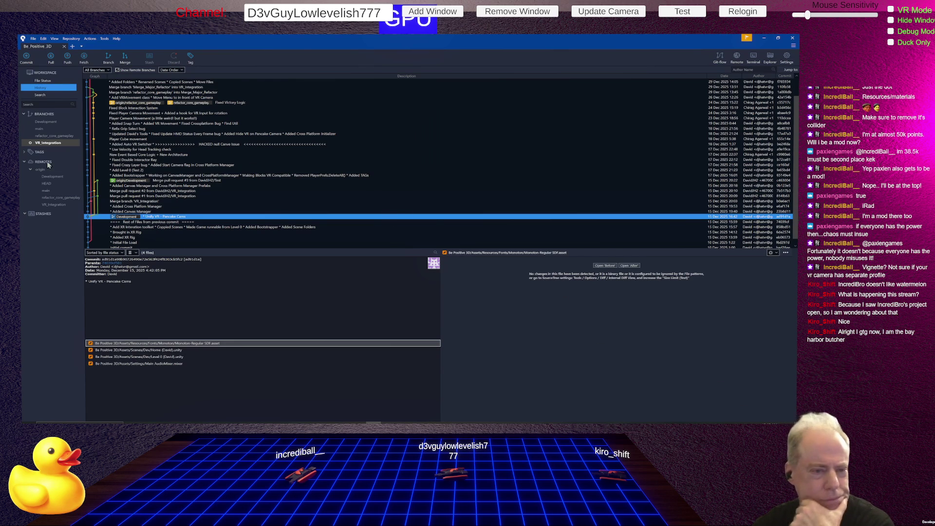
pyautogui.click(46, 144)
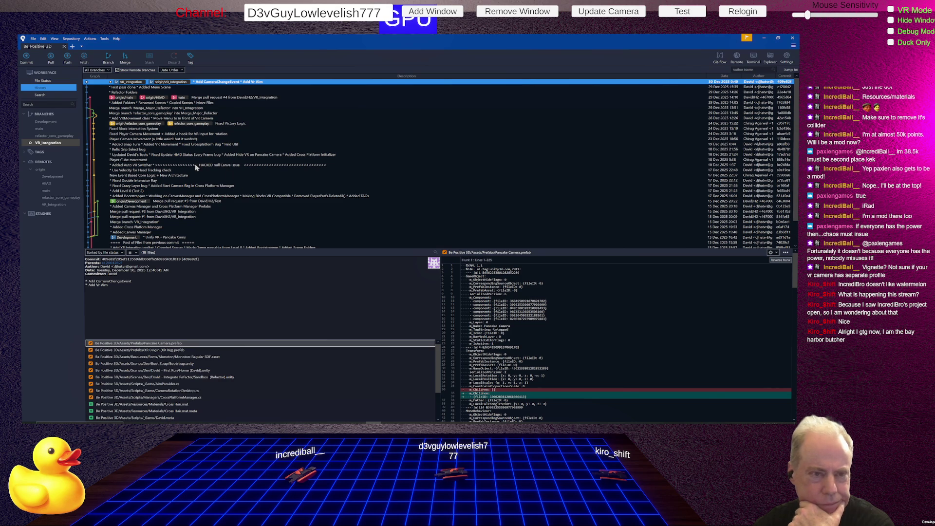
pyautogui.click(51, 82)
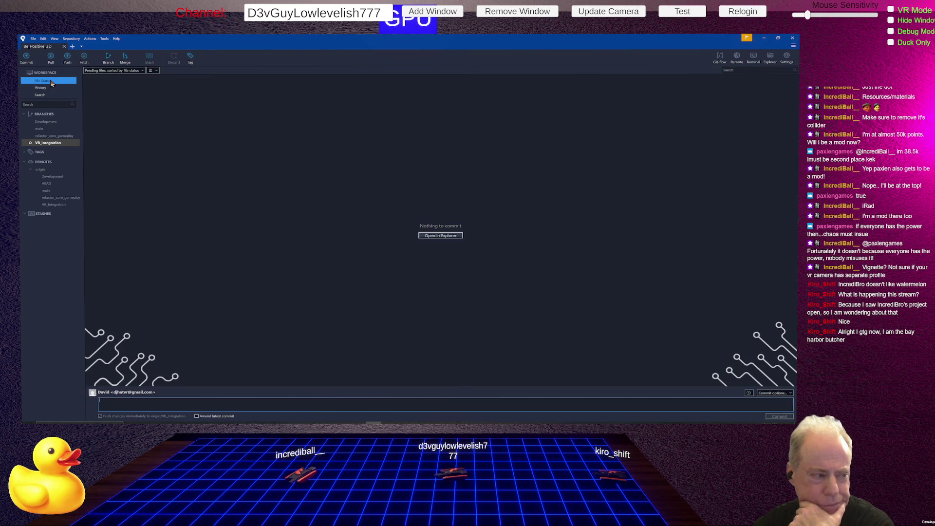
# Bring the Unity 6 Editor forward and close it
pyautogui.click(764, 38)
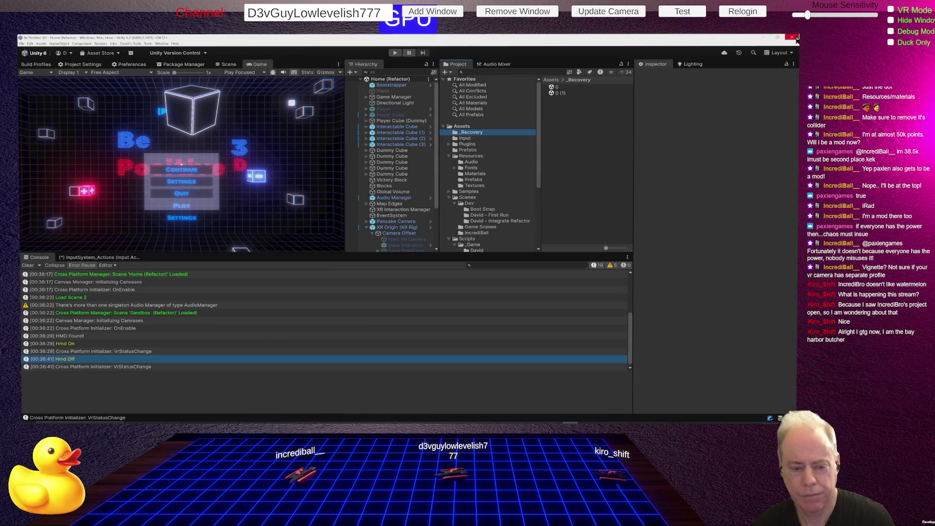
pyautogui.click(794, 38)
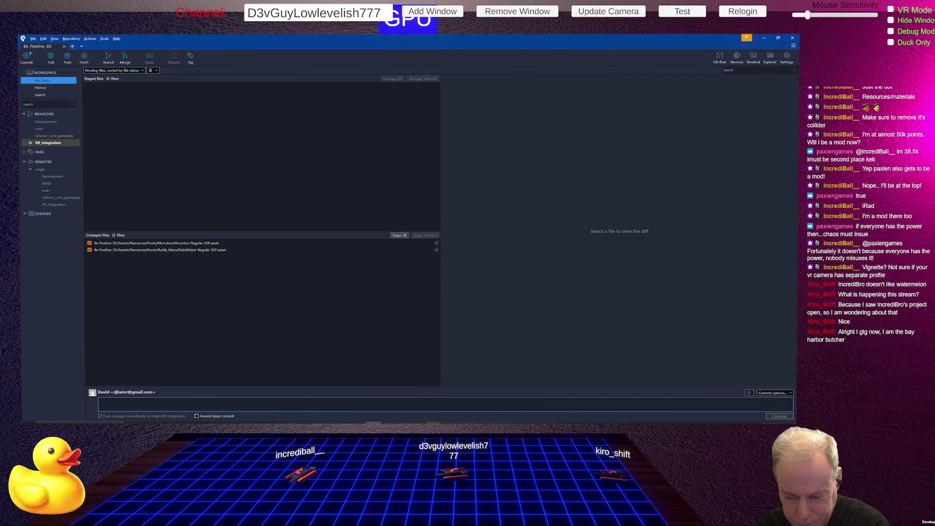
# Switch from Sourcetree to the Epic Games Launcher Library via its taskbar icon
pyautogui.moveTo(434, 423)
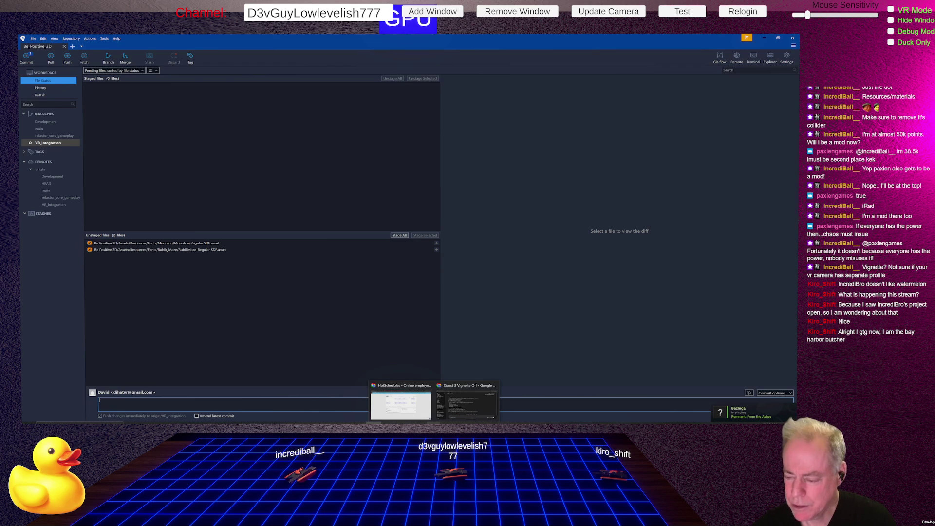
pyautogui.click(570, 422)
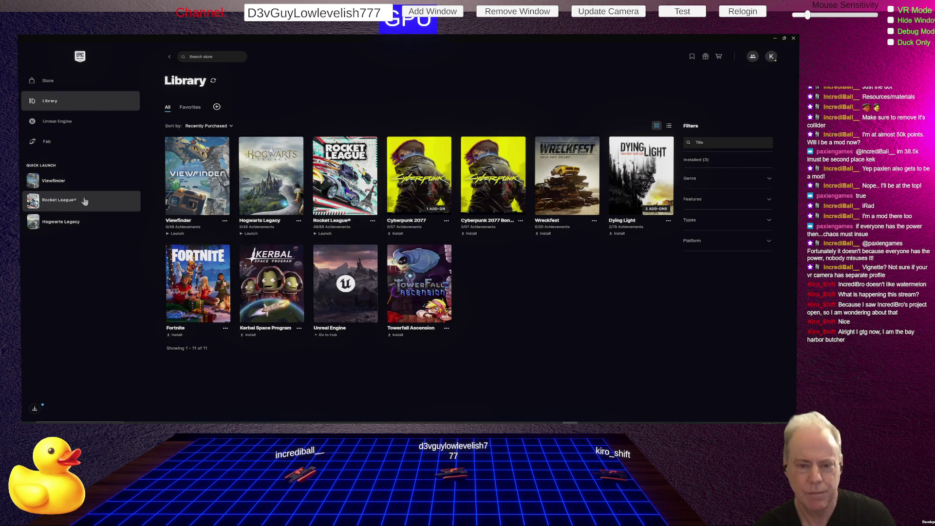
# Launch Viewfinder from its tile in the Epic Games Launcher Library
pyautogui.click(193, 179)
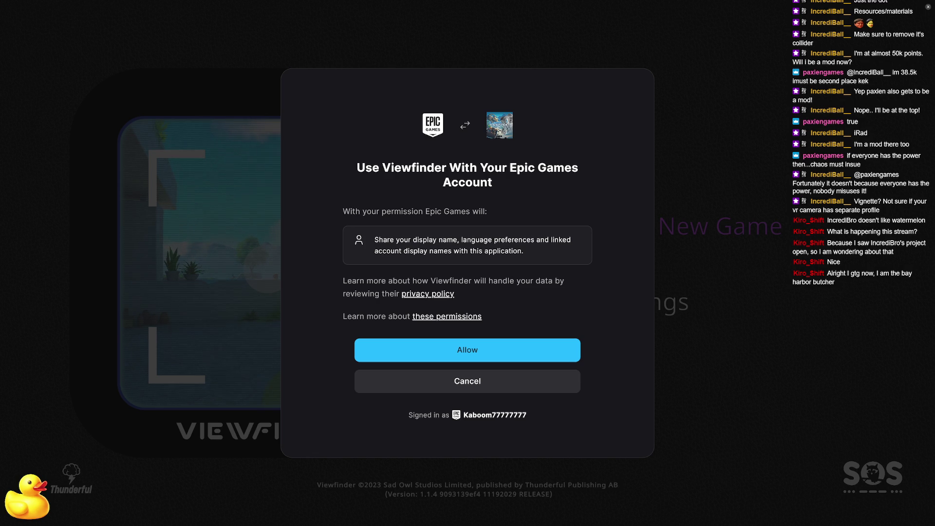
# Cancel the Epic account permission request and choose Start New Game
pyautogui.click(503, 388)
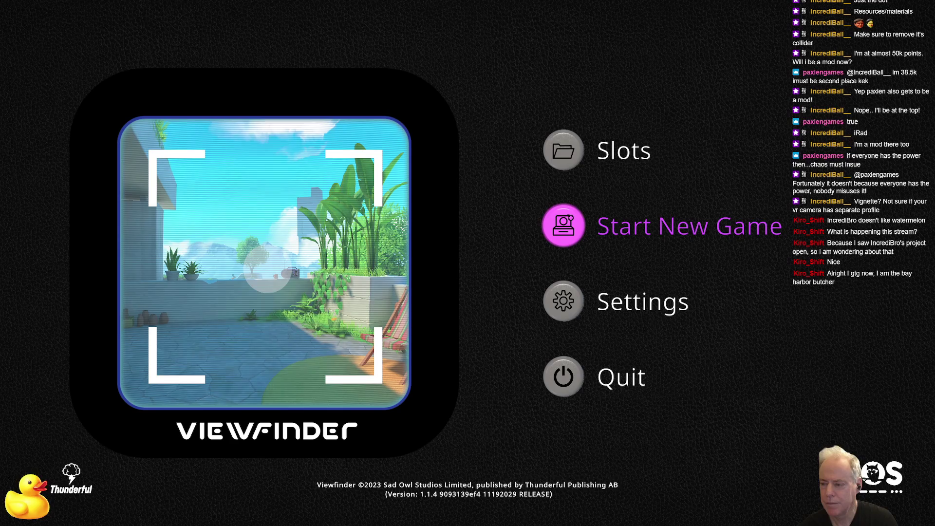
pyautogui.click(698, 226)
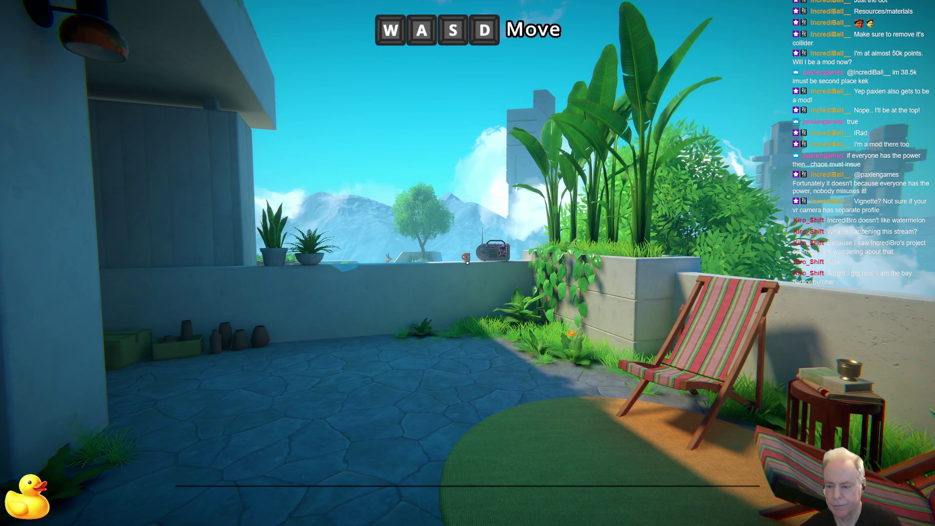
# Walk the terrace past the deck chair and patio boxes, rewinding with R after falling off
pyautogui.press('w')
pyautogui.press('w')
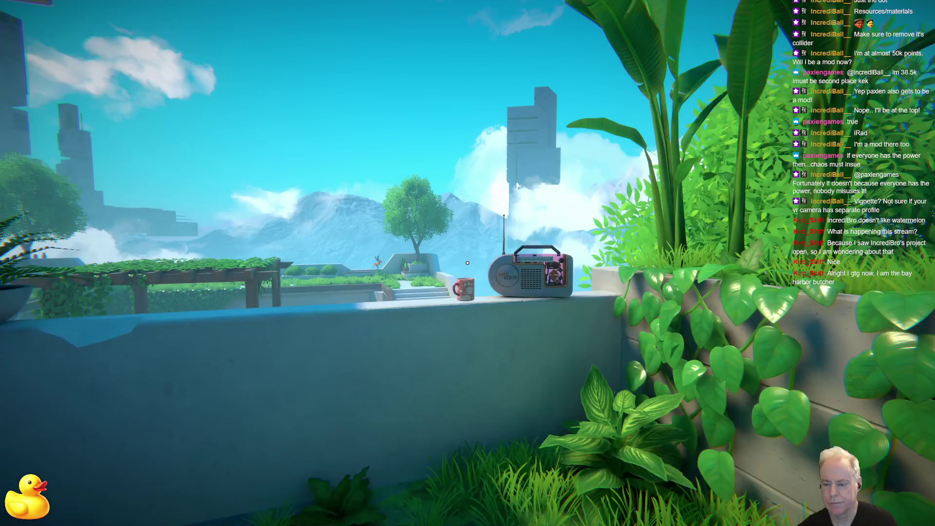
pyautogui.press('s')
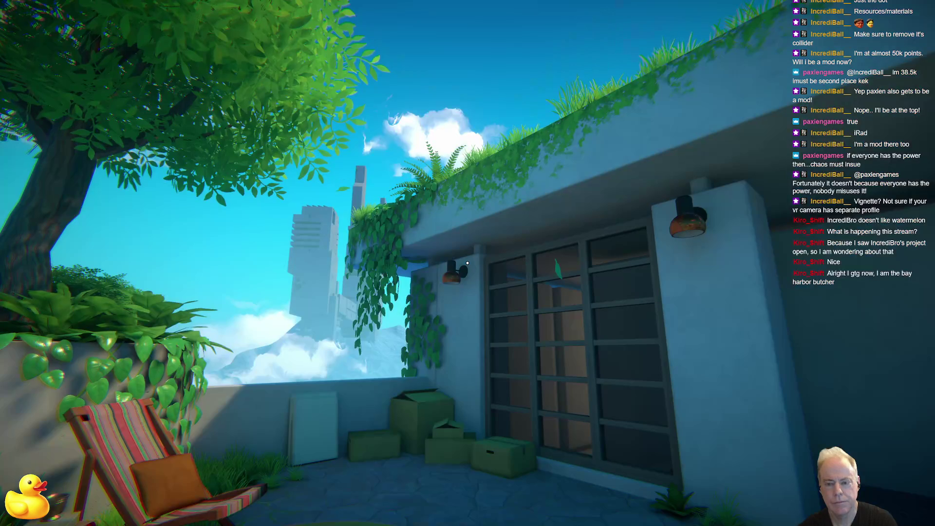
pyautogui.press('w')
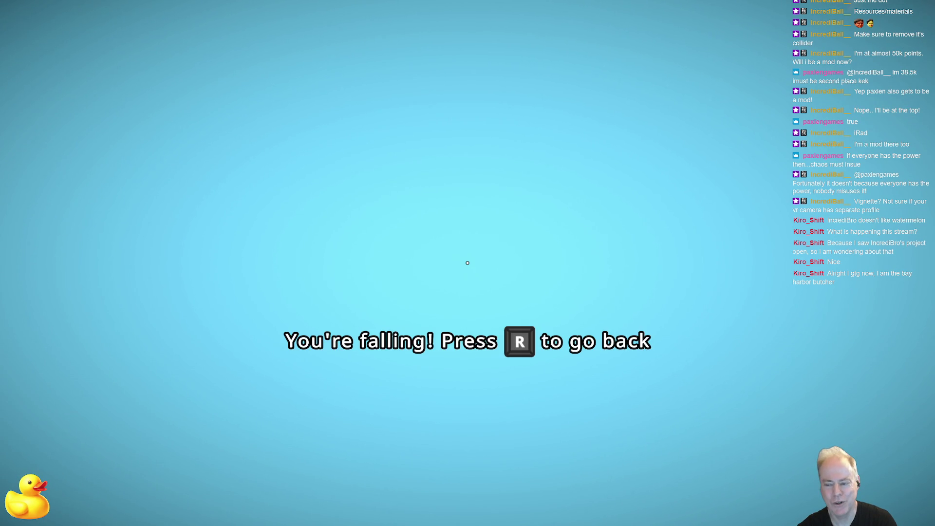
pyautogui.press('r')
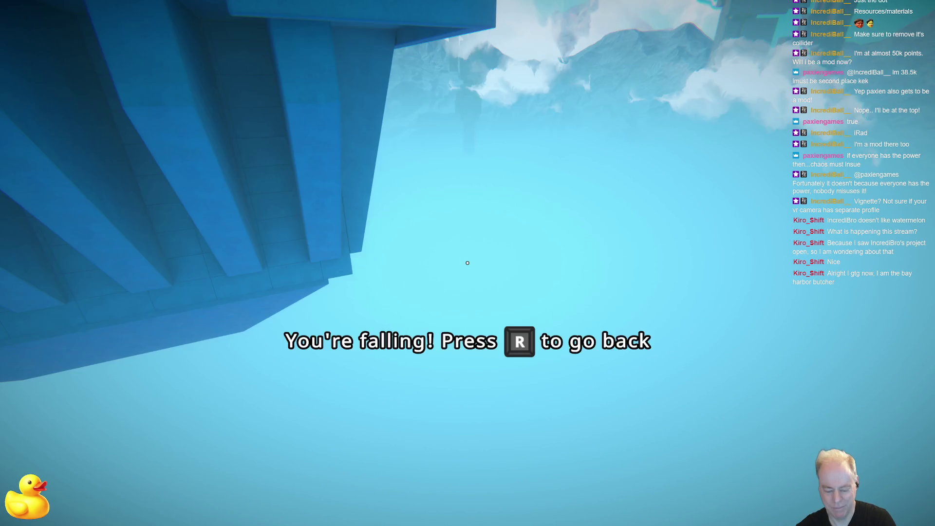
pyautogui.press('r')
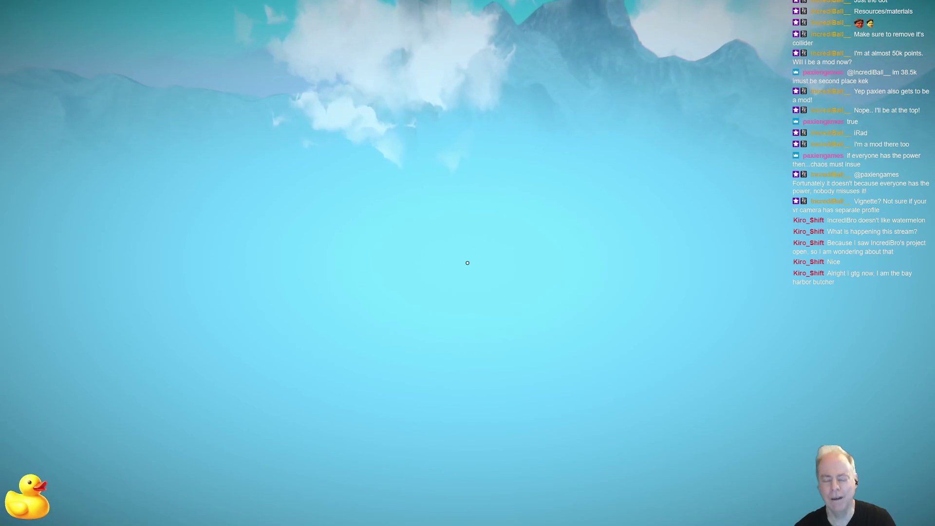
pyautogui.press('r')
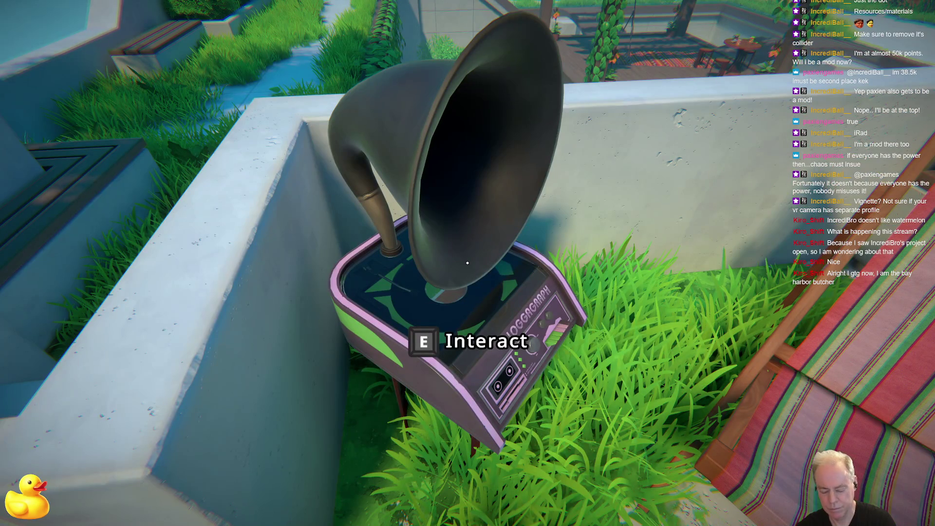
# Interact with the gramophone, rewind, then sit in and rise from the deck chair
pyautogui.press('e')
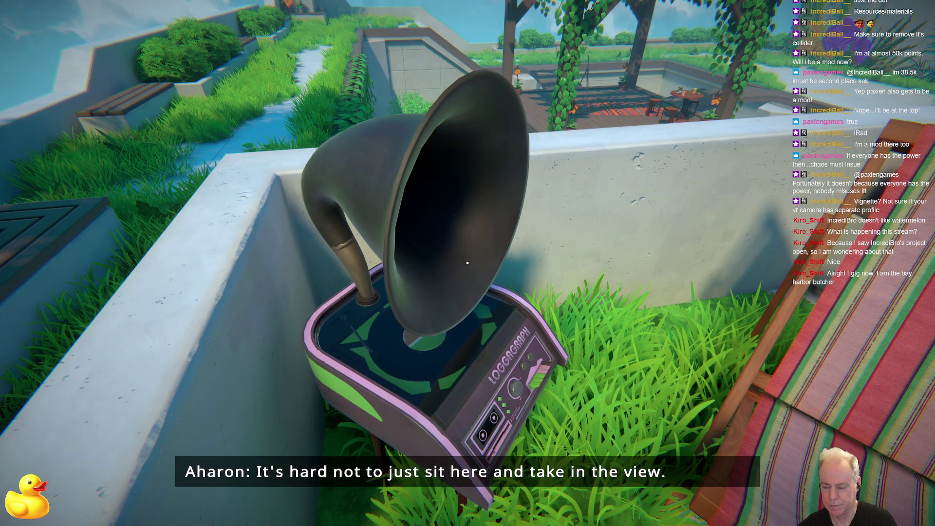
pyautogui.moveTo(467, 264)
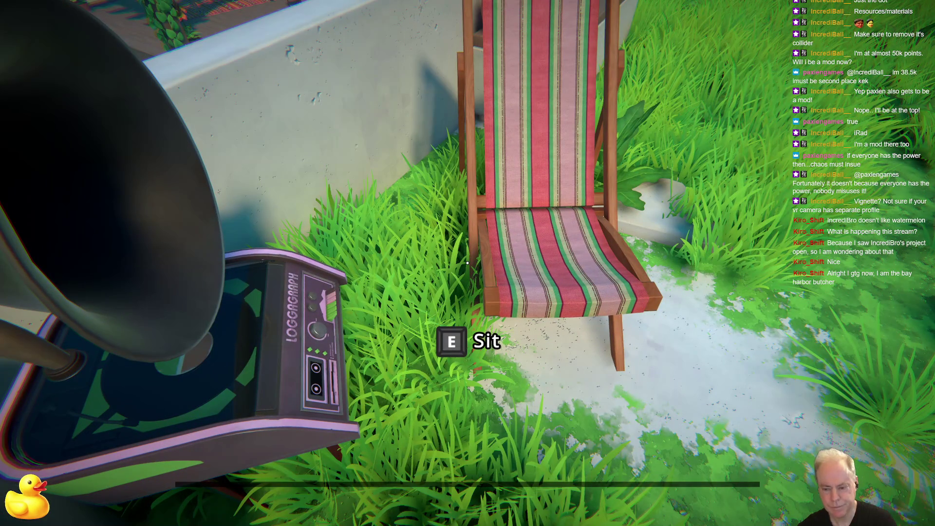
pyautogui.press('r')
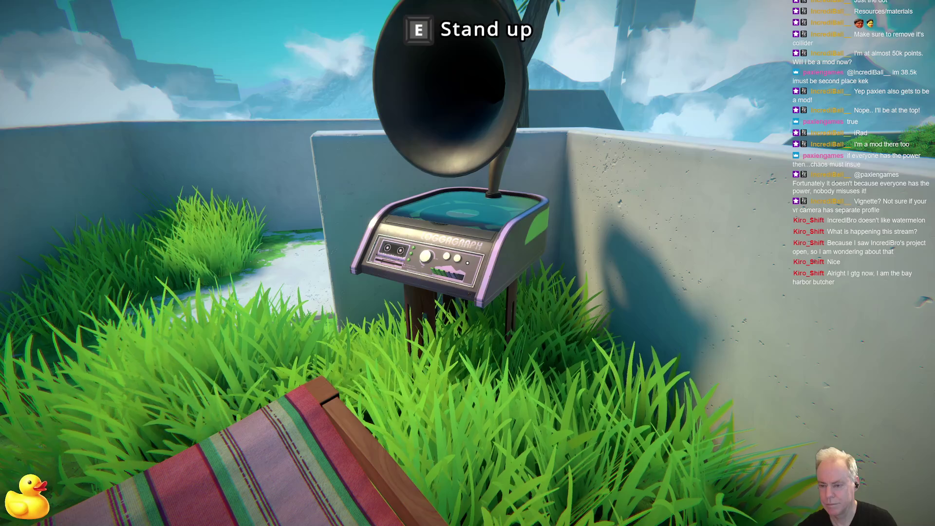
pyautogui.press('e')
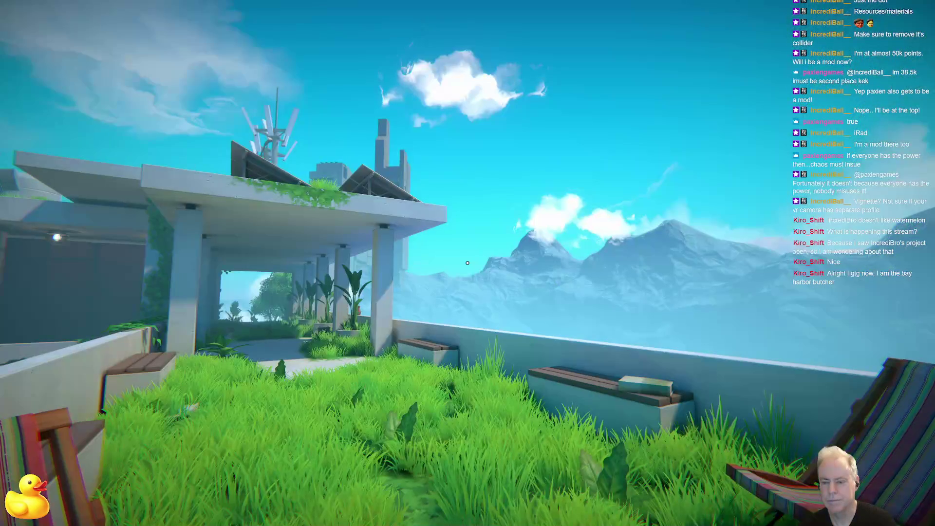
pyautogui.press('e')
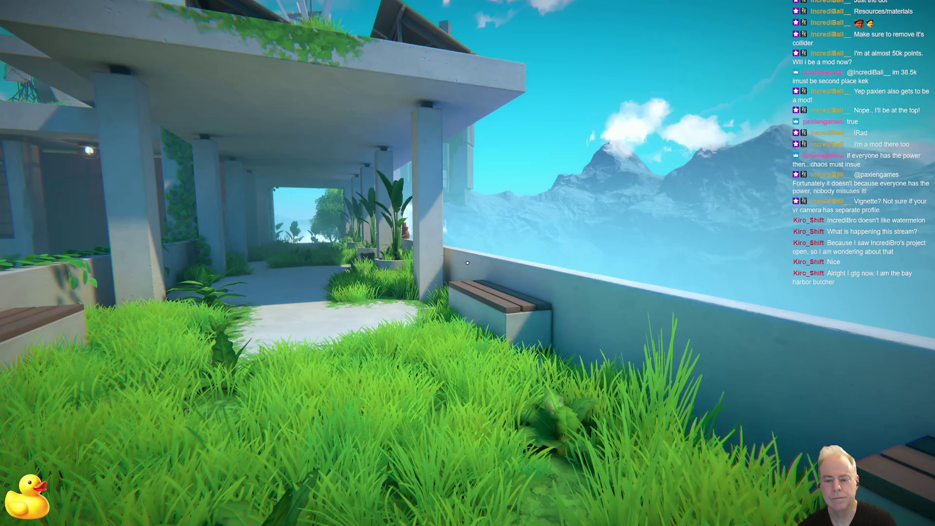
# Walk down the plant-lined corridor back out to the terrace and round table
pyautogui.press('w')
pyautogui.press('w')
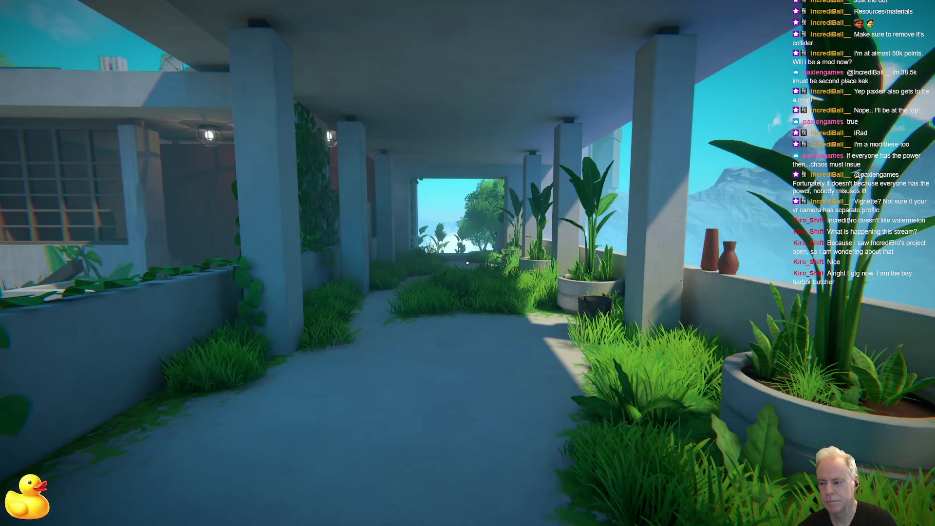
pyautogui.press('w')
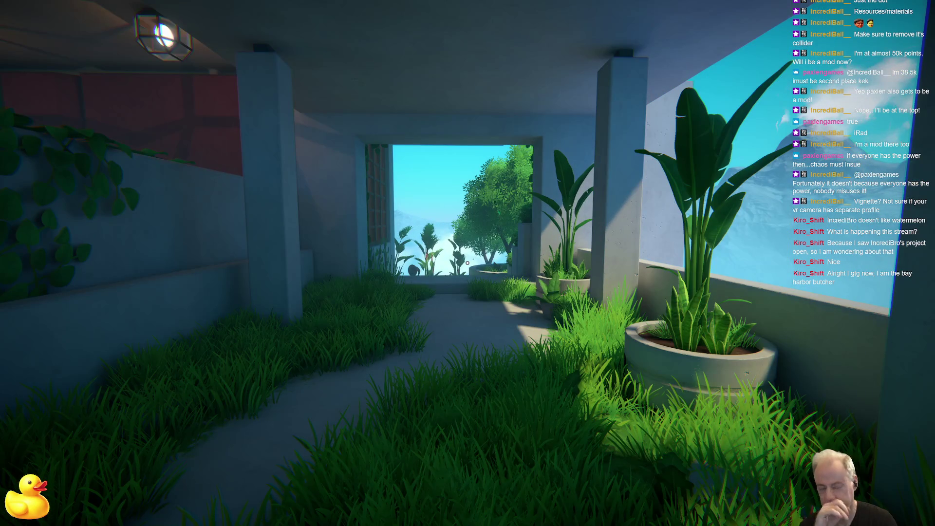
pyautogui.press('w')
pyautogui.press('w')
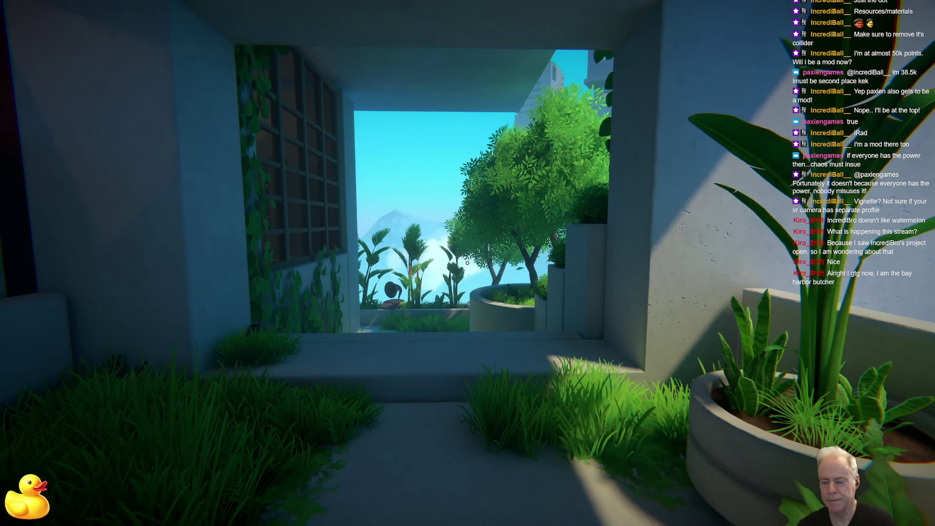
pyautogui.press('w')
pyautogui.press('w')
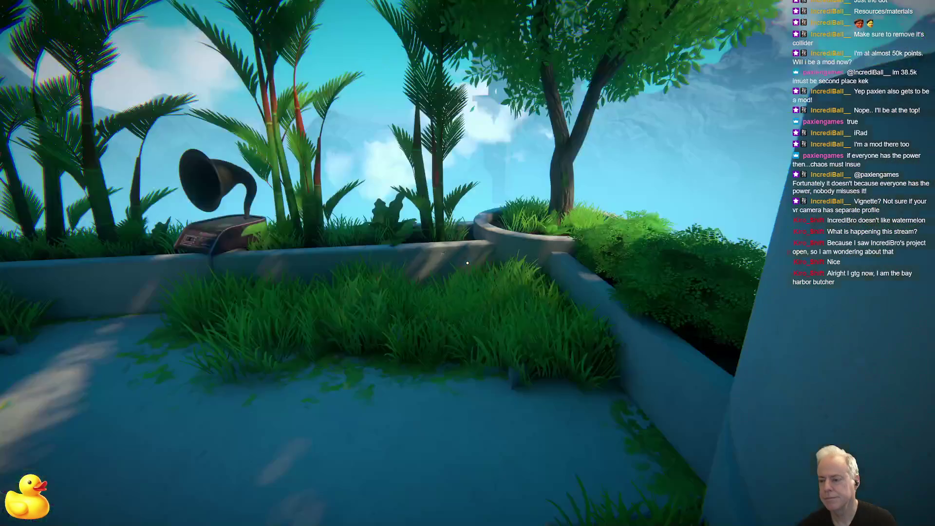
pyautogui.press('w')
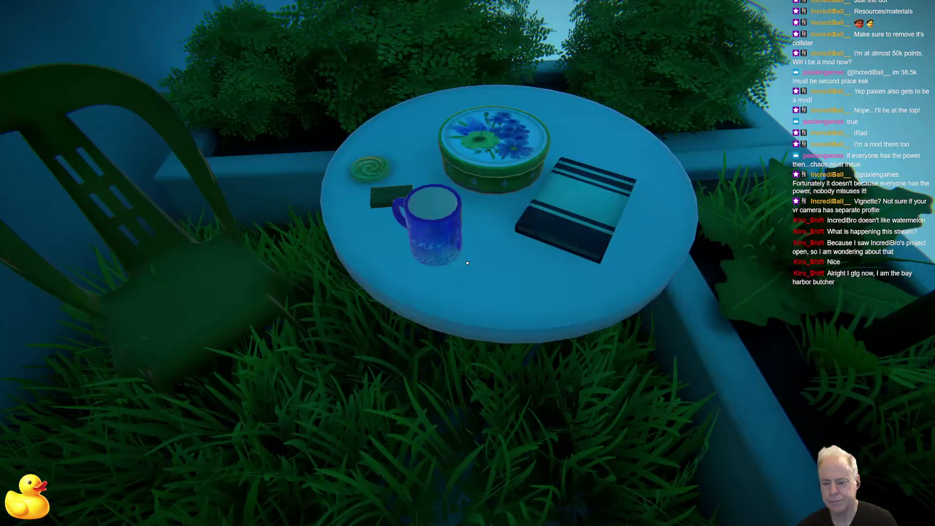
pyautogui.press('w')
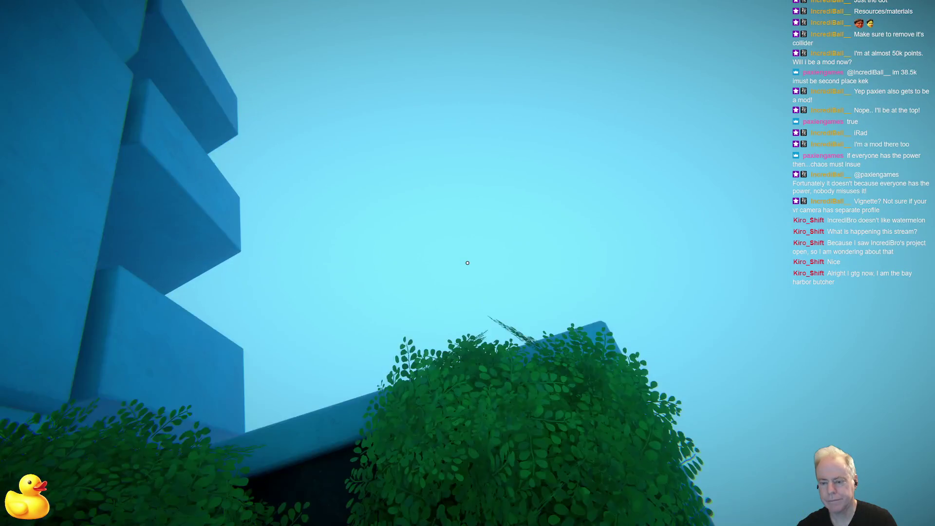
# Go past the blue wall and planter, up the stone stairs and along the pillared corridor
pyautogui.press('s')
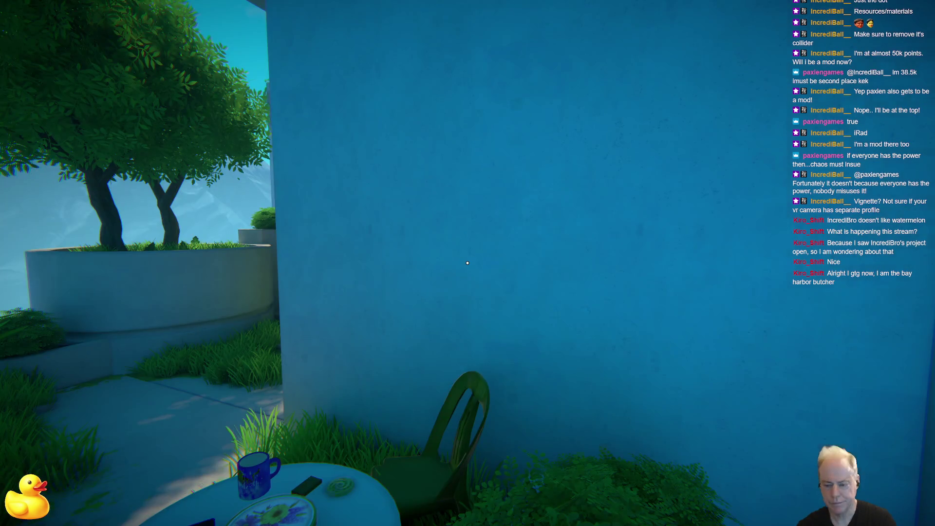
pyautogui.press('a')
pyautogui.press('w')
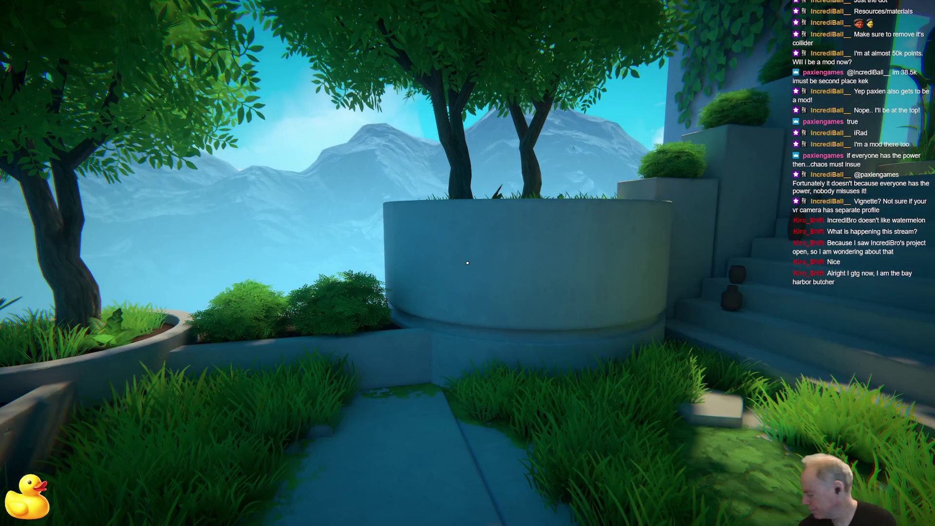
pyautogui.press('d')
pyautogui.press('w')
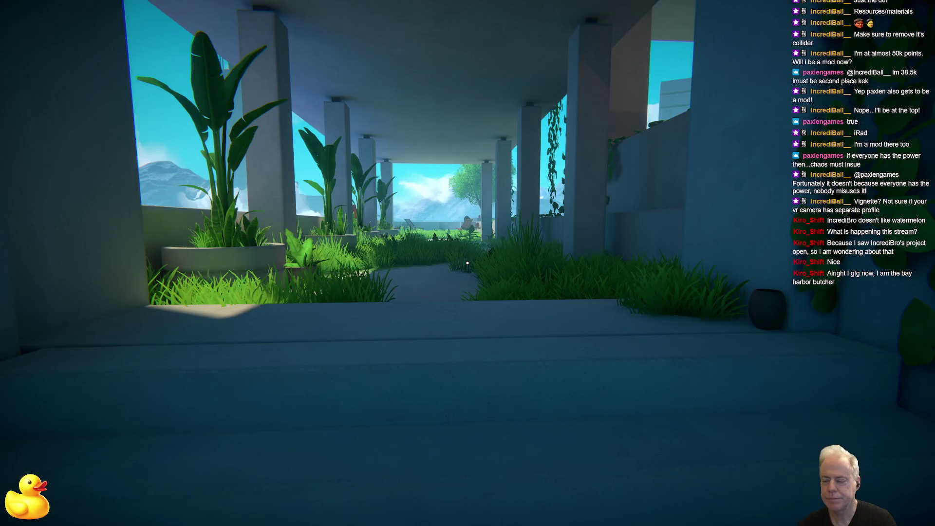
pyautogui.press('w')
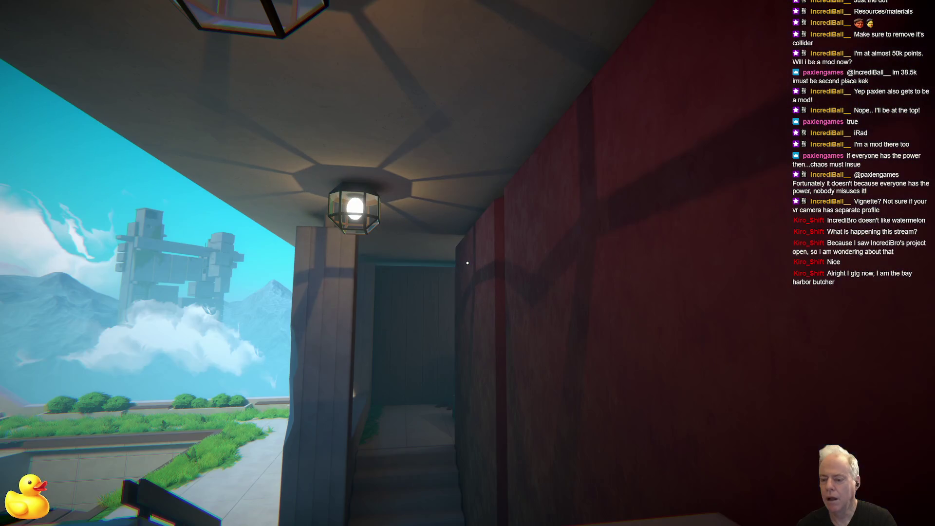
pyautogui.moveTo(467, 263)
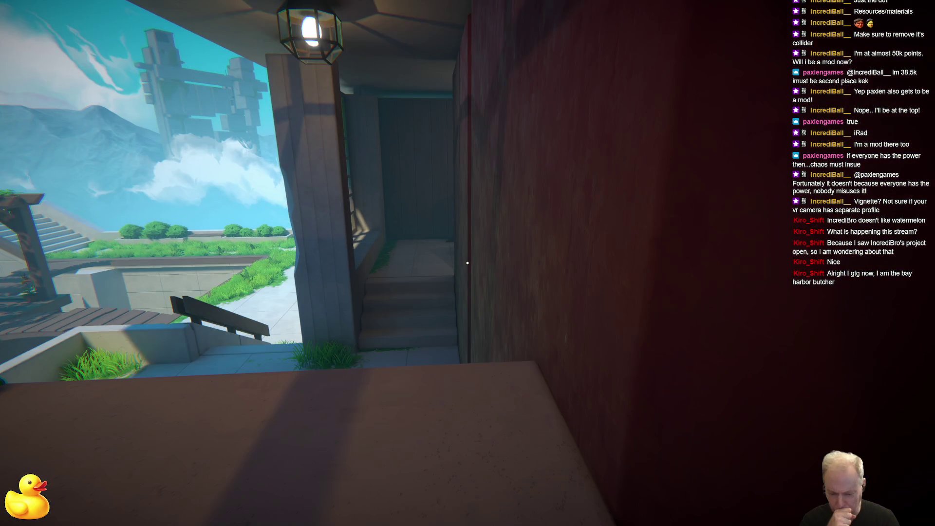
pyautogui.press('w')
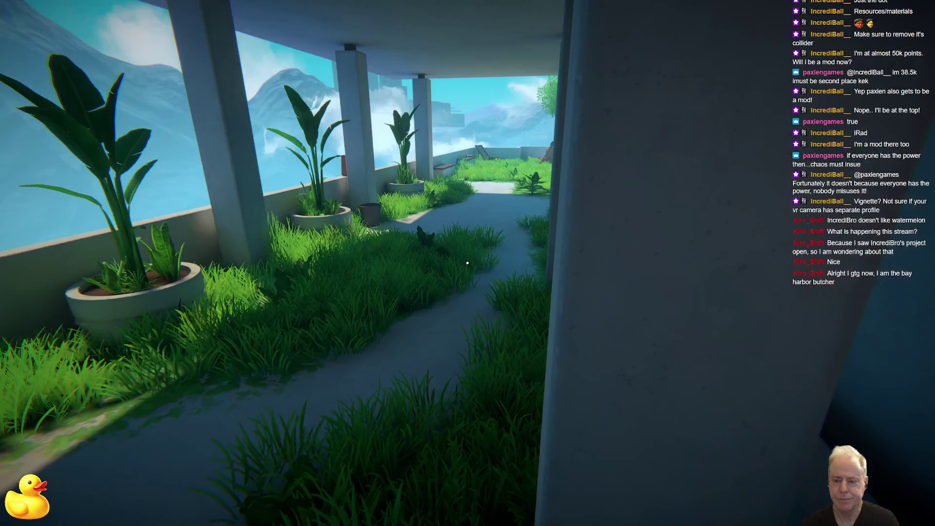
pyautogui.press('w')
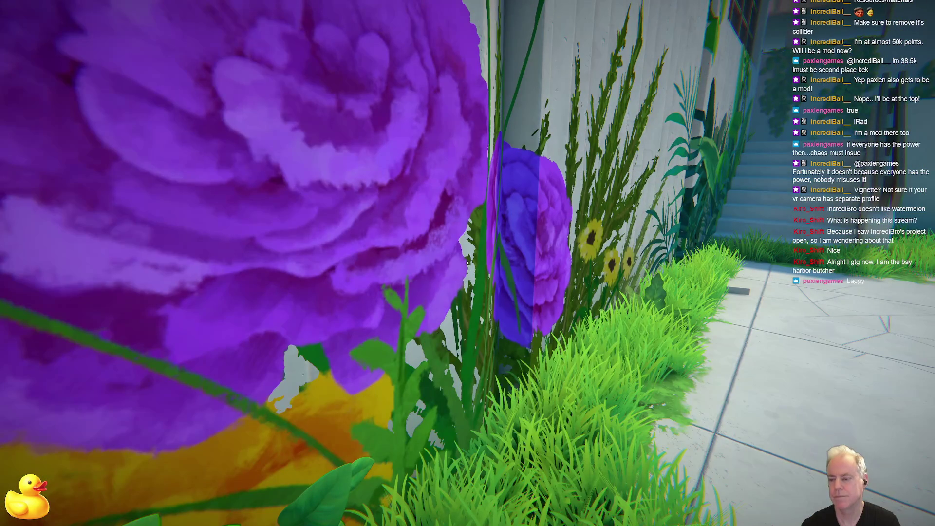
# Step into the purple flowers by the wall and pause the game
pyautogui.press('s')
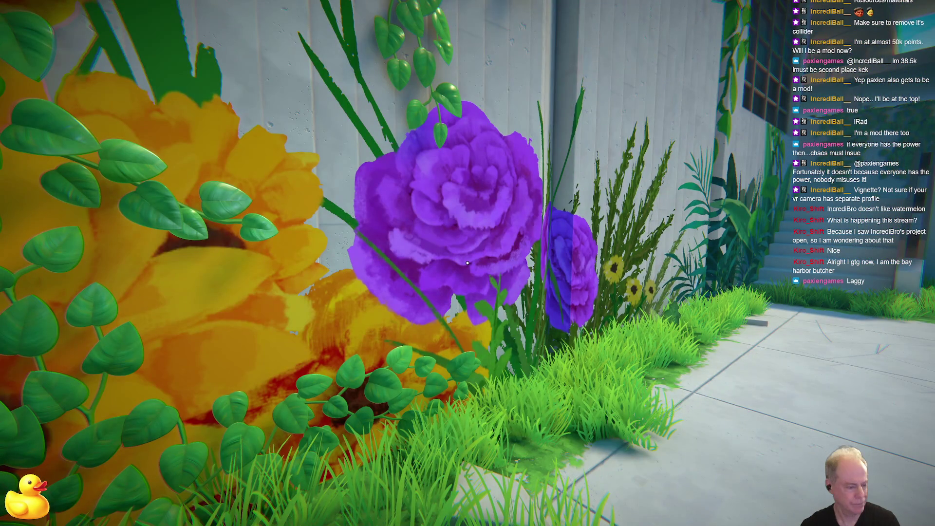
pyautogui.press('w')
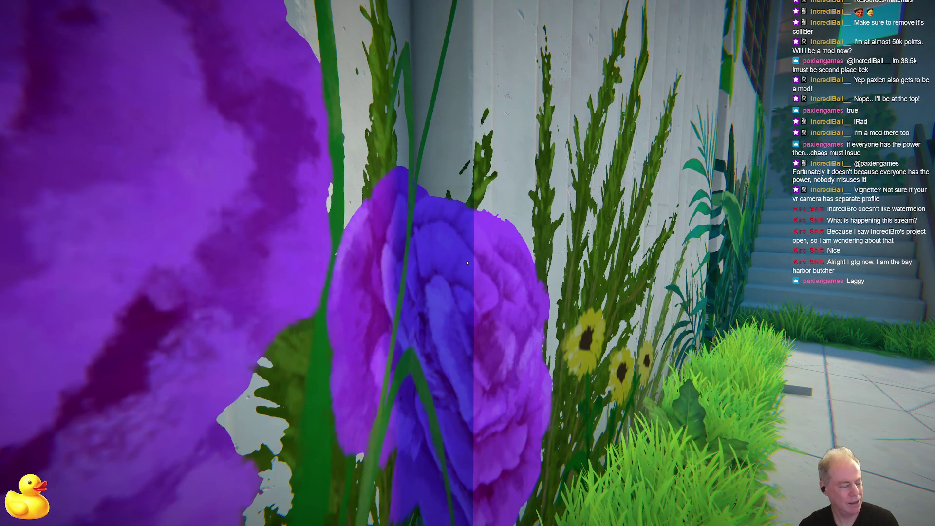
pyautogui.press('w')
pyautogui.press('Escape')
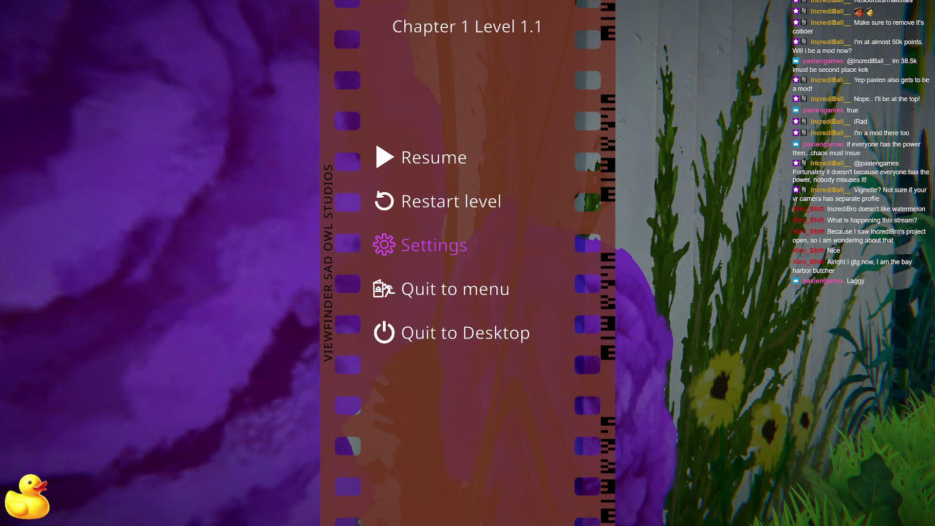
# Resume from the pause menu and walk along the wall past the flowers toward the stairs
pyautogui.click(448, 163)
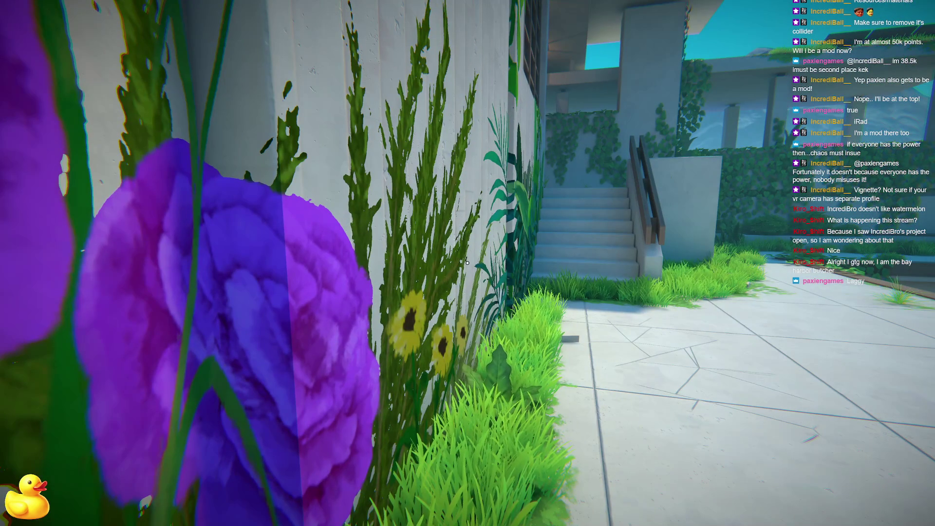
pyautogui.press('w')
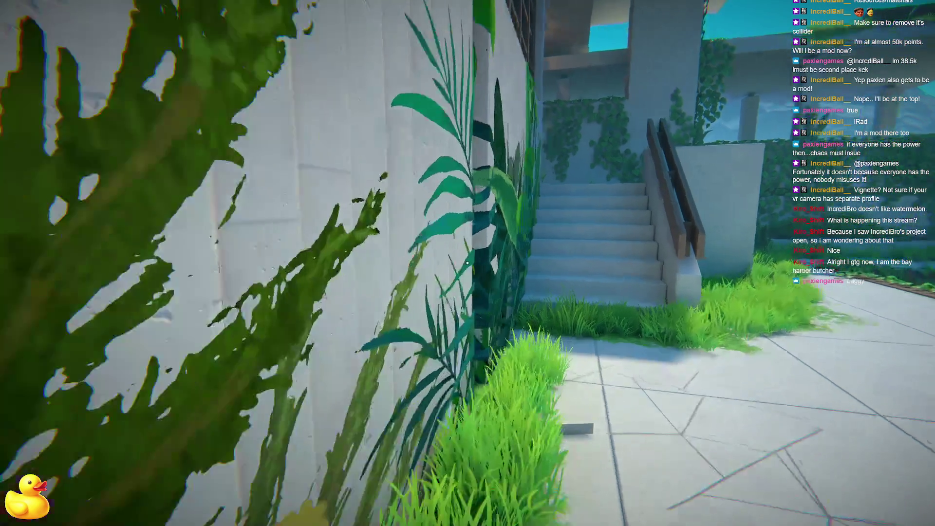
pyautogui.press('w')
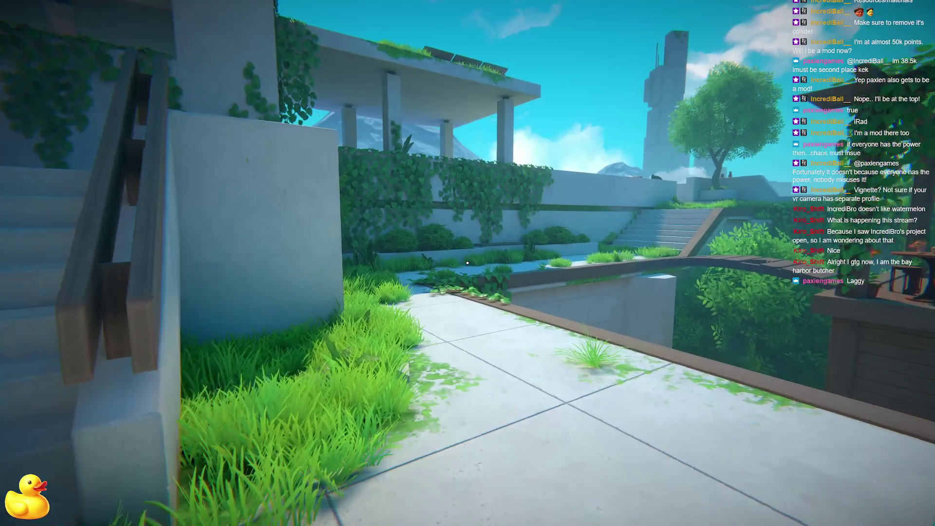
pyautogui.press('a')
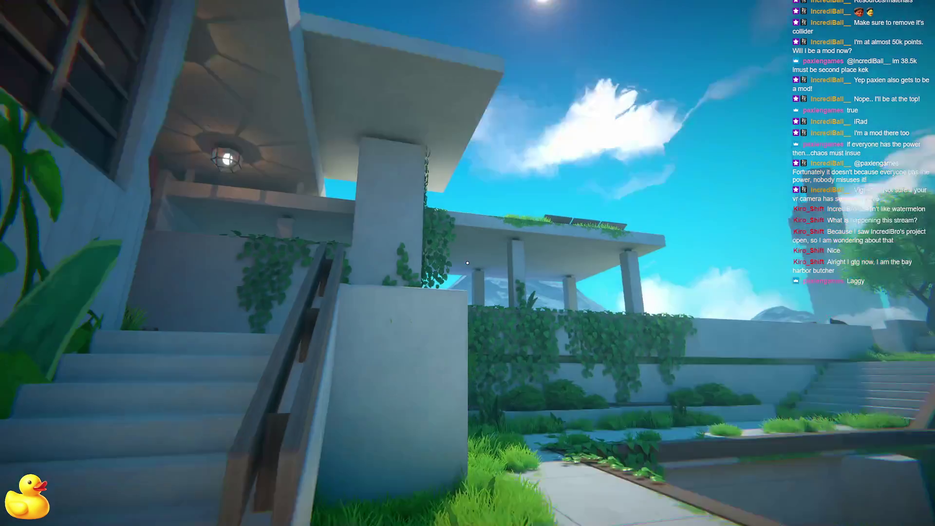
# Climb to the upper courtyard, then walk through the cushion room, past the desk and down the corridor
pyautogui.press('w')
pyautogui.press('w')
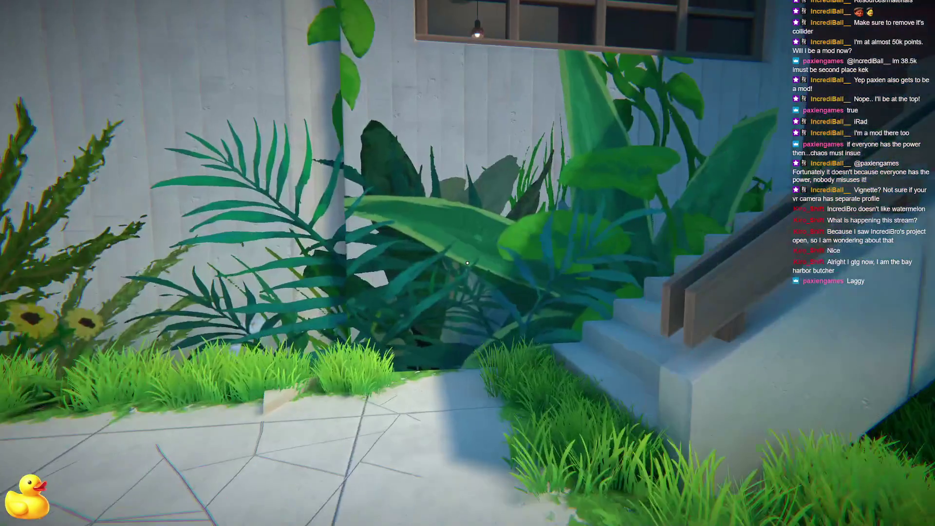
pyautogui.press('w')
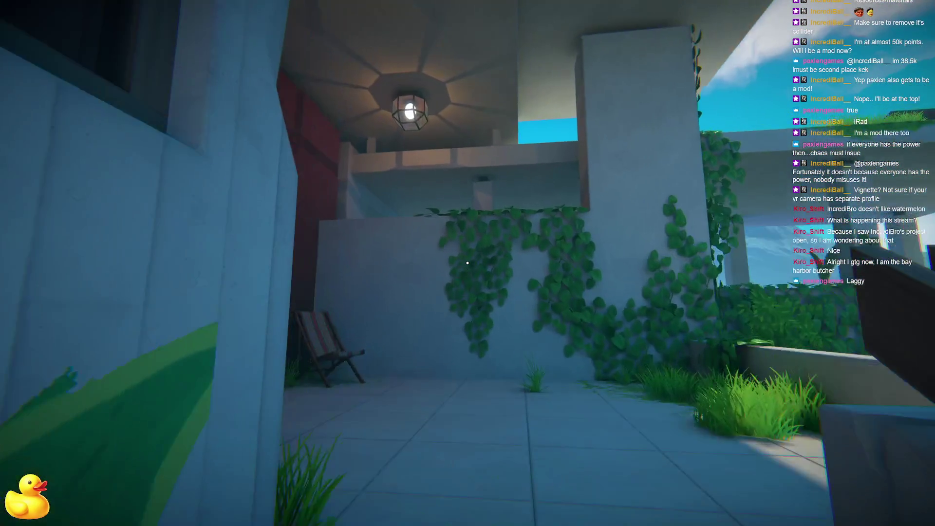
pyautogui.press('w')
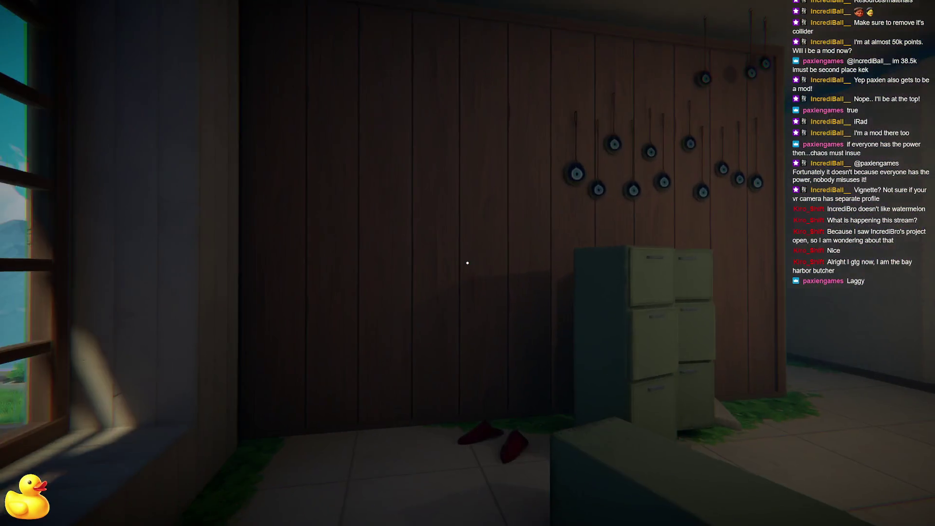
pyautogui.press('w')
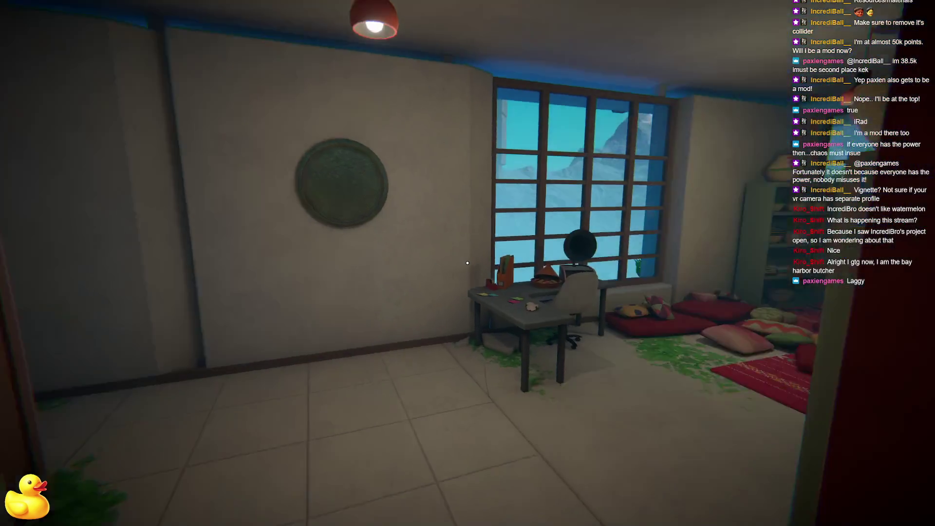
pyautogui.press('w')
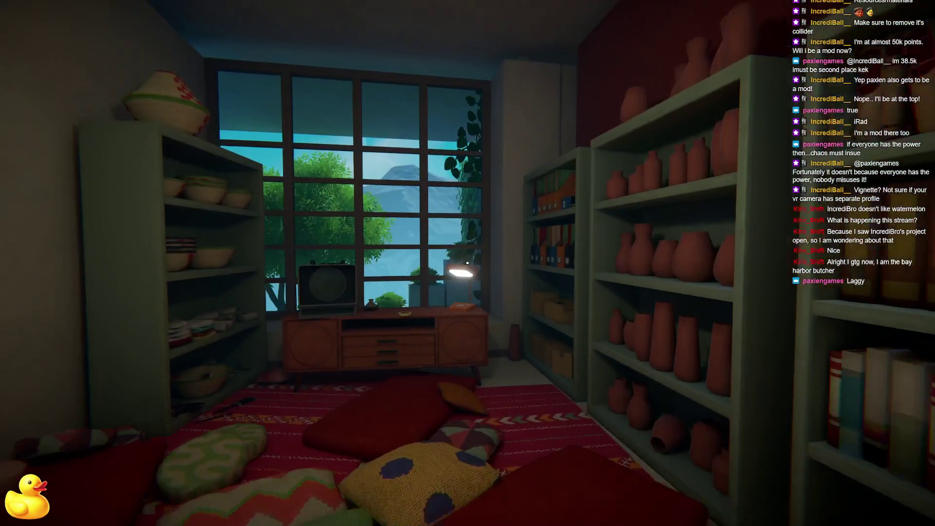
pyautogui.press('w')
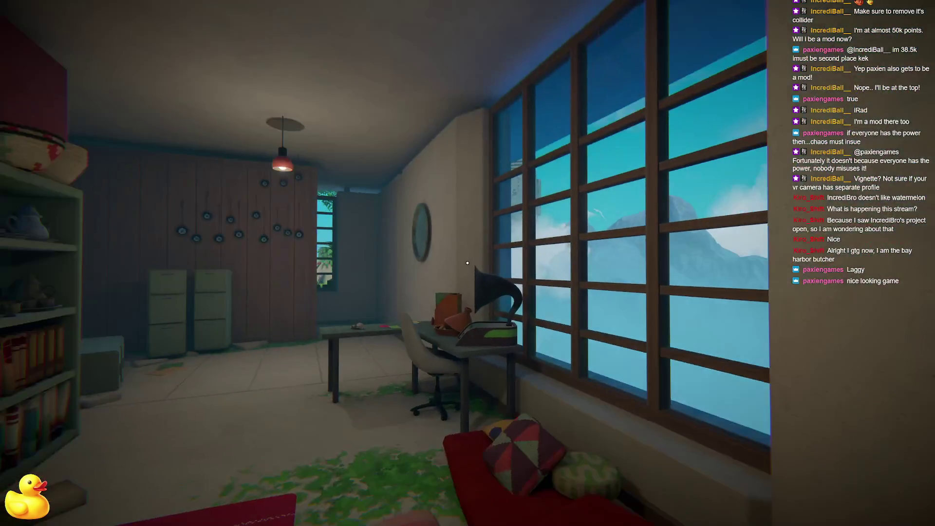
pyautogui.press('w')
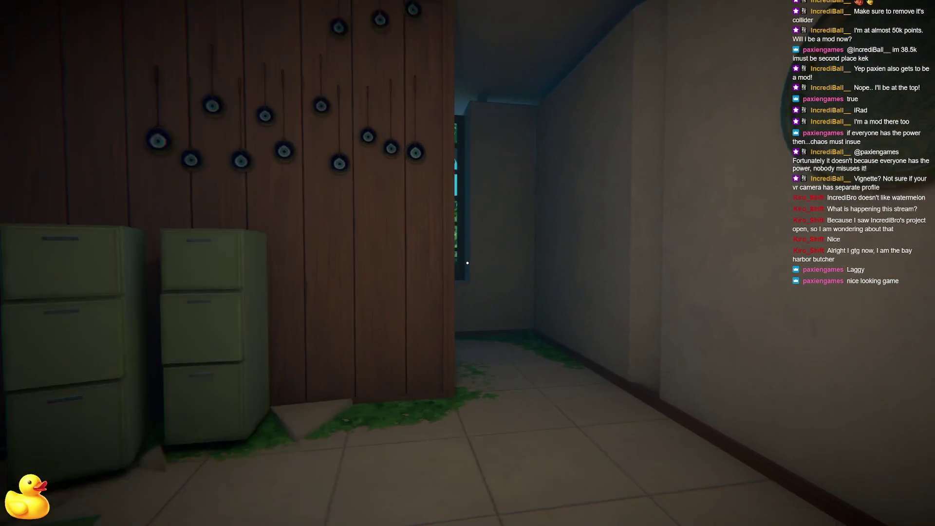
pyautogui.press('w')
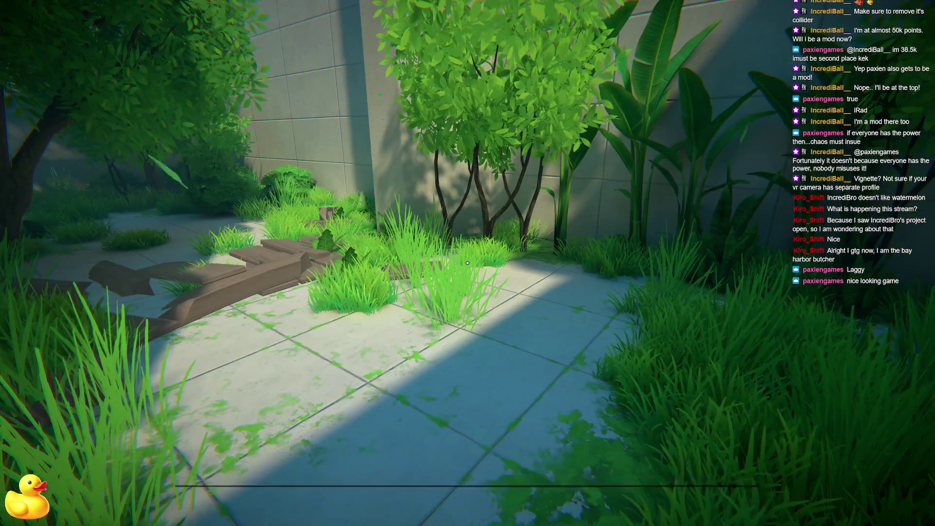
# Back up to the wooden table with the paint palette, then rewind time repeatedly
pyautogui.press('s')
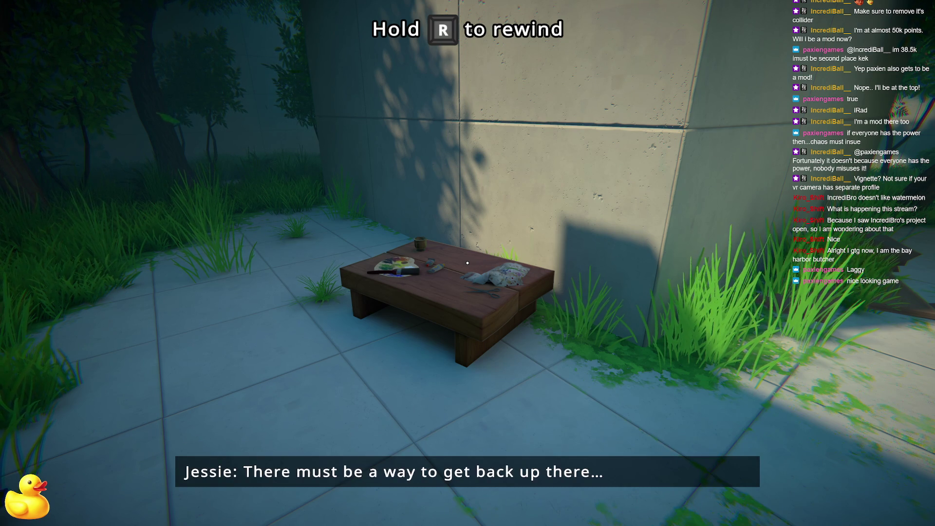
pyautogui.press('r')
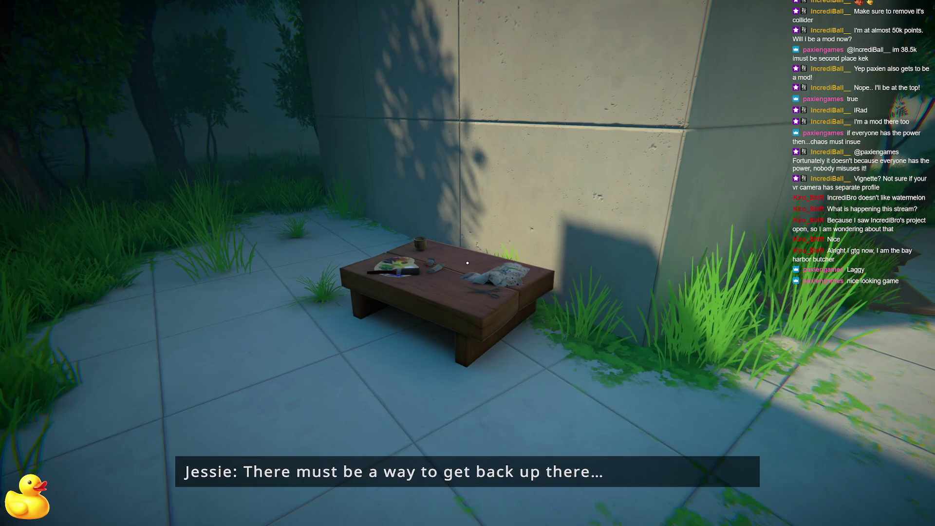
pyautogui.press('r')
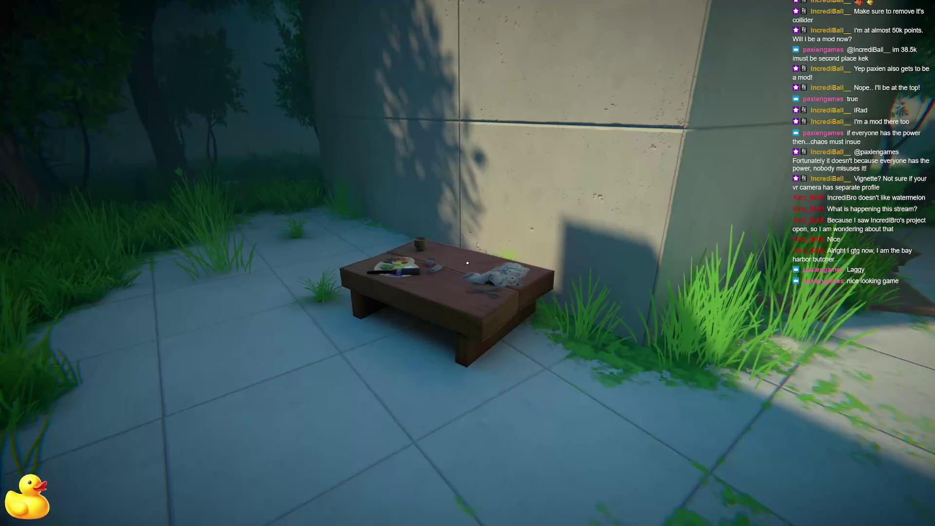
pyautogui.press('r')
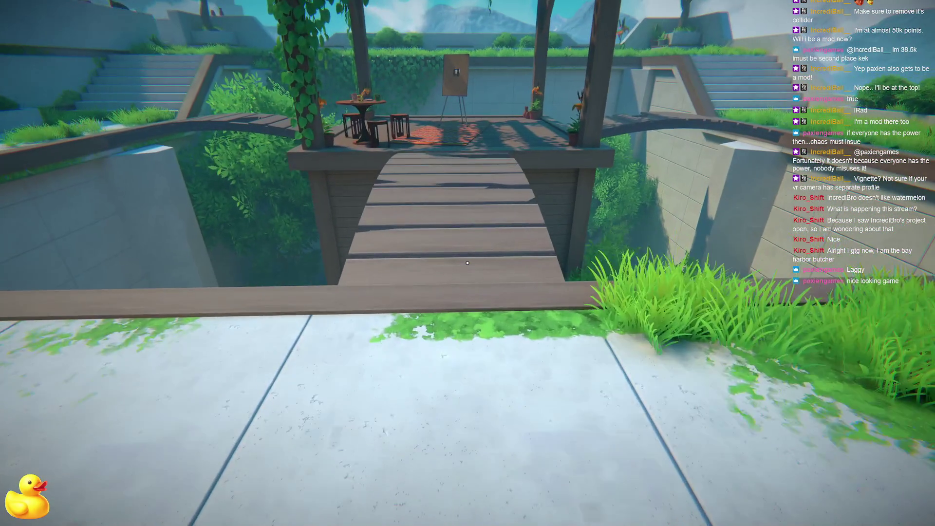
# Walk toward the wooden bridge and gazebo, then rewind to when the archway photo is held
pyautogui.press('w')
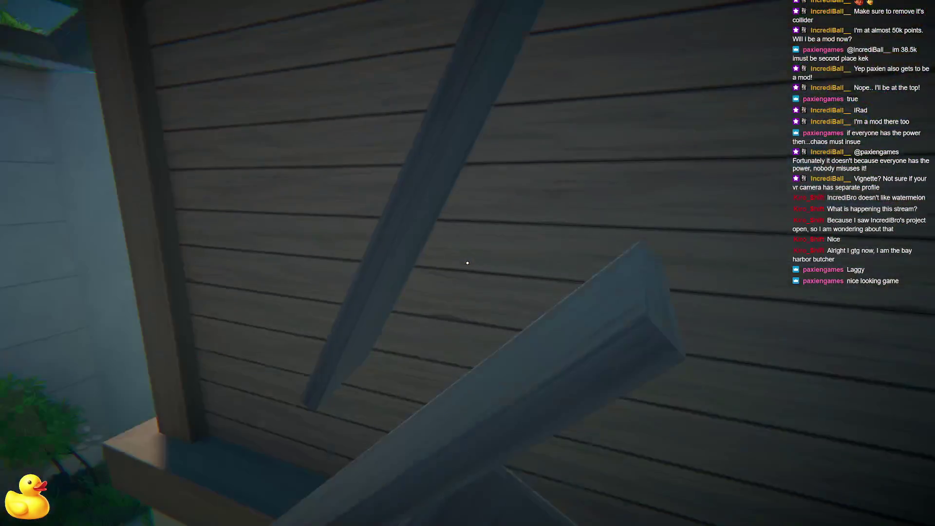
pyautogui.press('r')
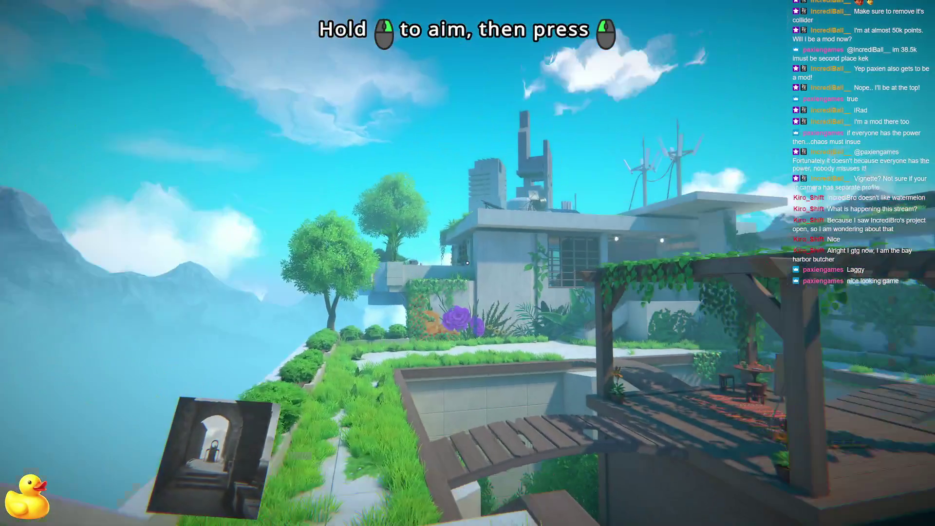
# Preview the archway photo while walking through the garden, up the stairs and through the rooms
pyautogui.rightClick(467, 263)
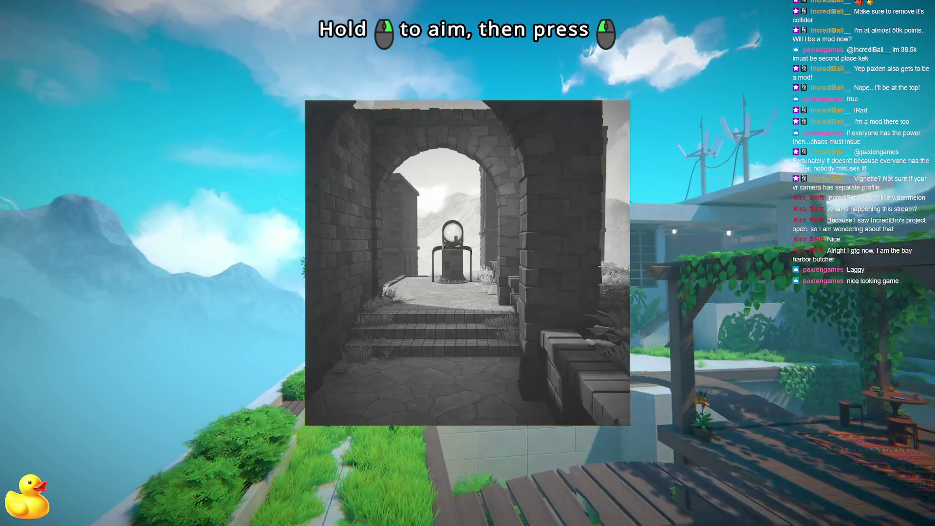
pyautogui.press('w')
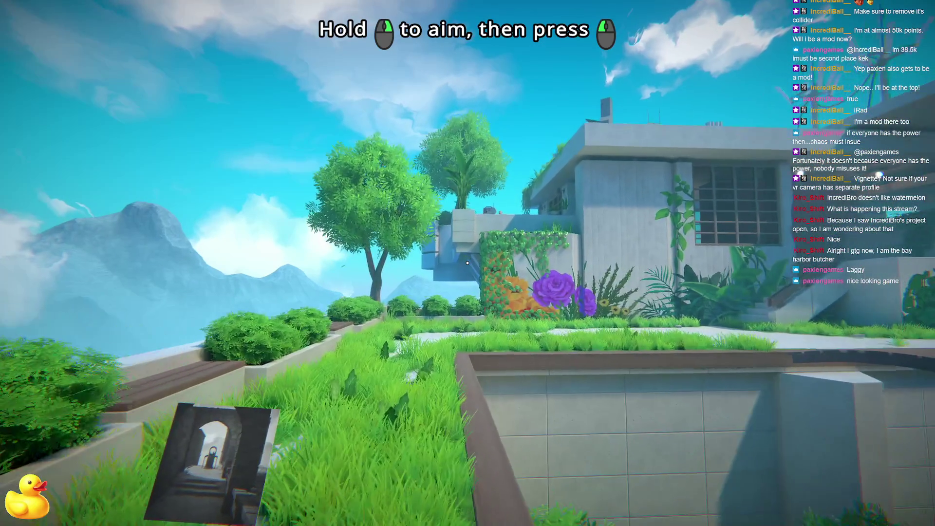
pyautogui.press('w')
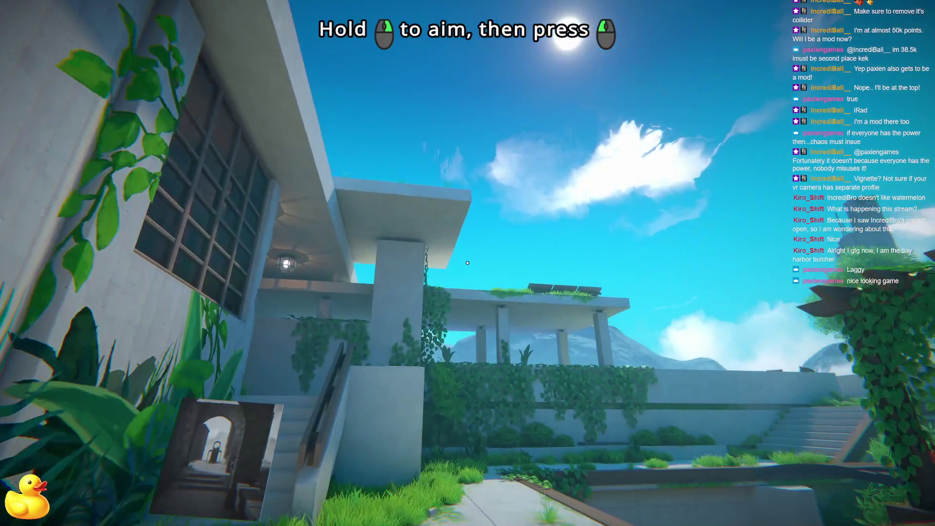
pyautogui.rightClick(468, 263)
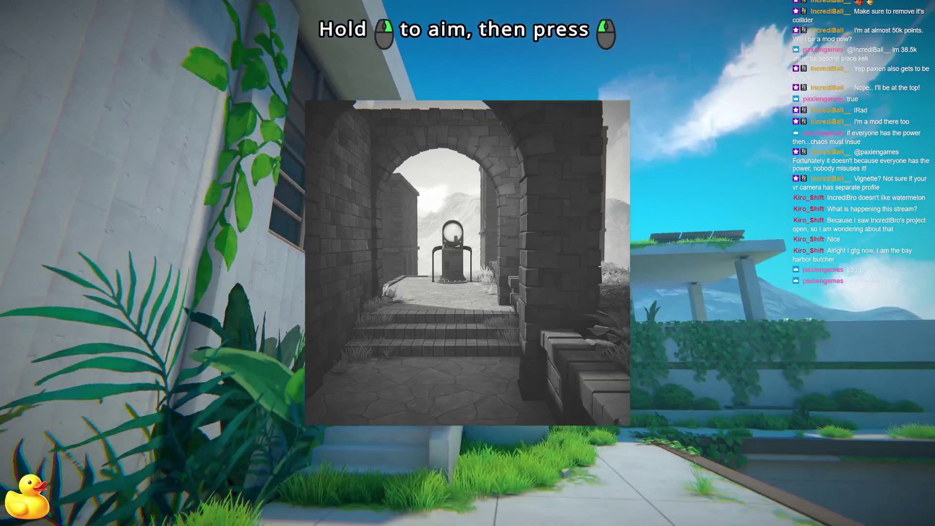
pyautogui.press('w')
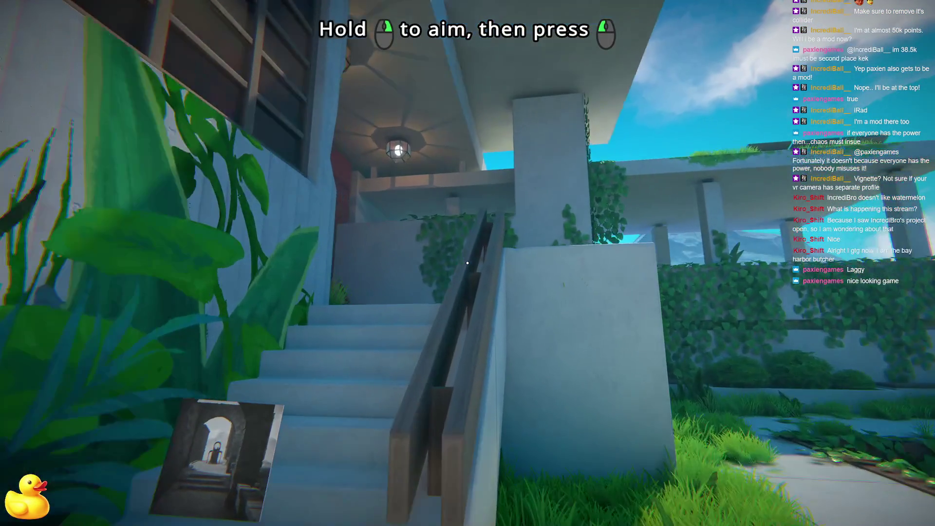
pyautogui.press('w')
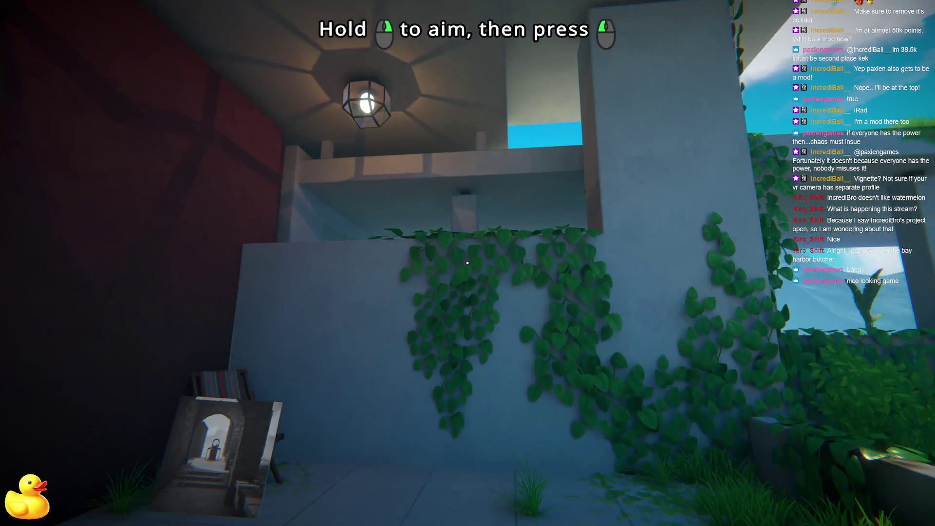
pyautogui.press('w')
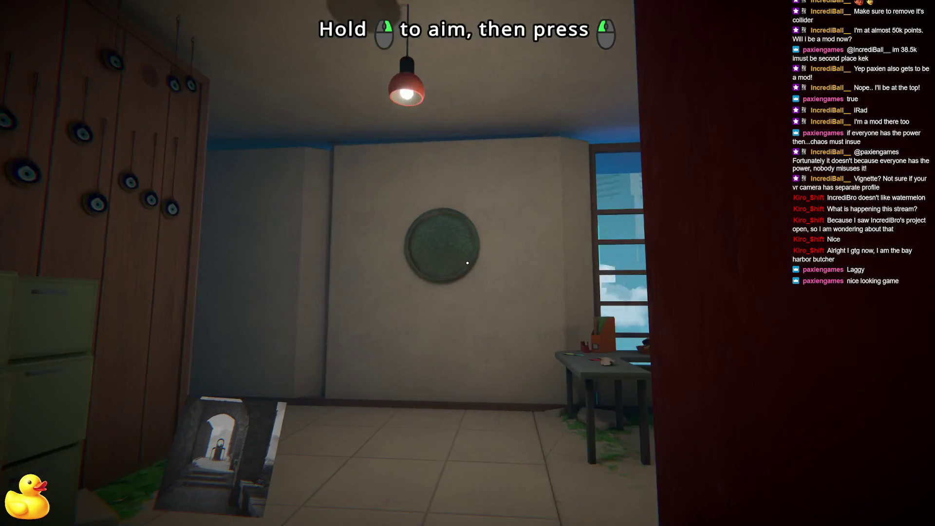
pyautogui.press('w')
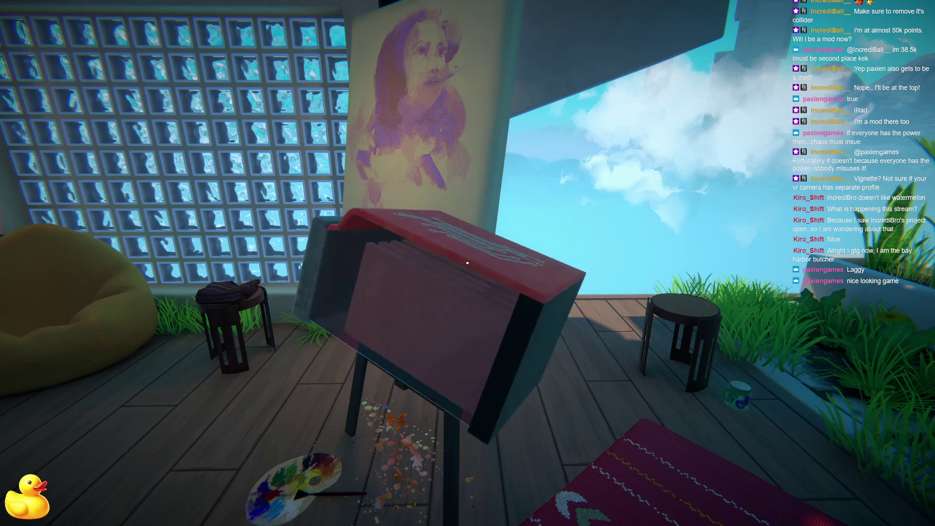
# Carry the red battery across the deck and drop it onto the circuit pit
pyautogui.press('w')
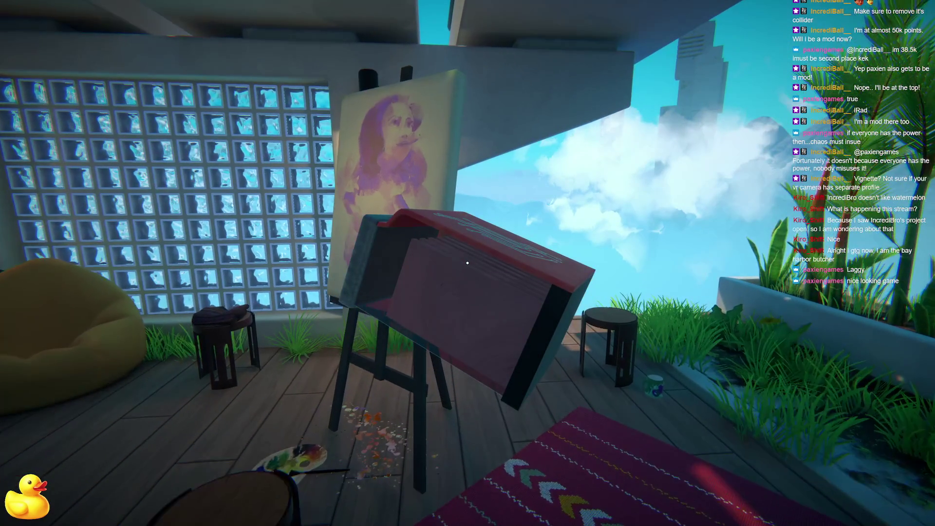
pyautogui.press('s')
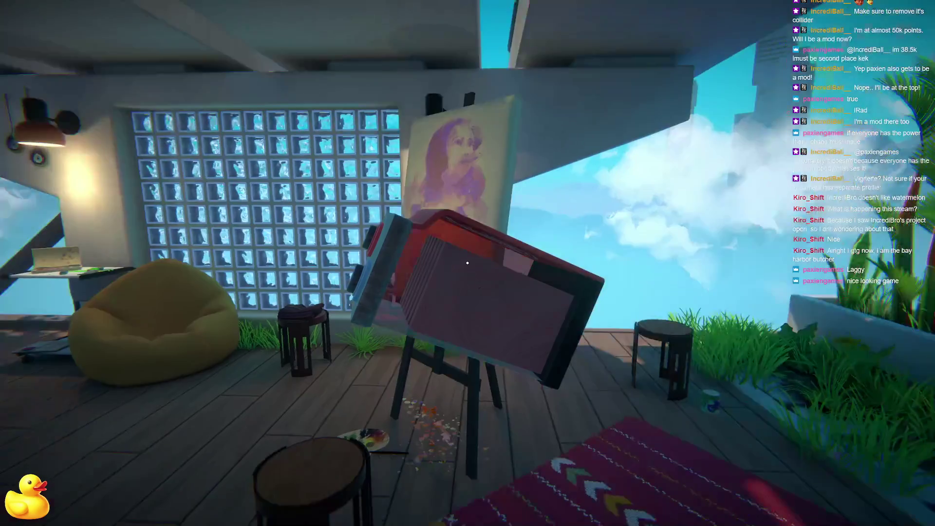
pyautogui.press('w')
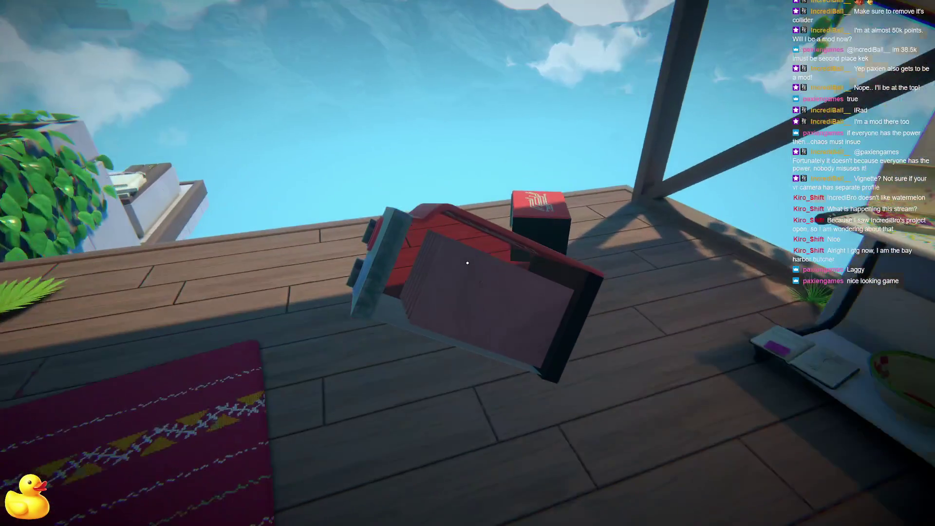
pyautogui.press('w')
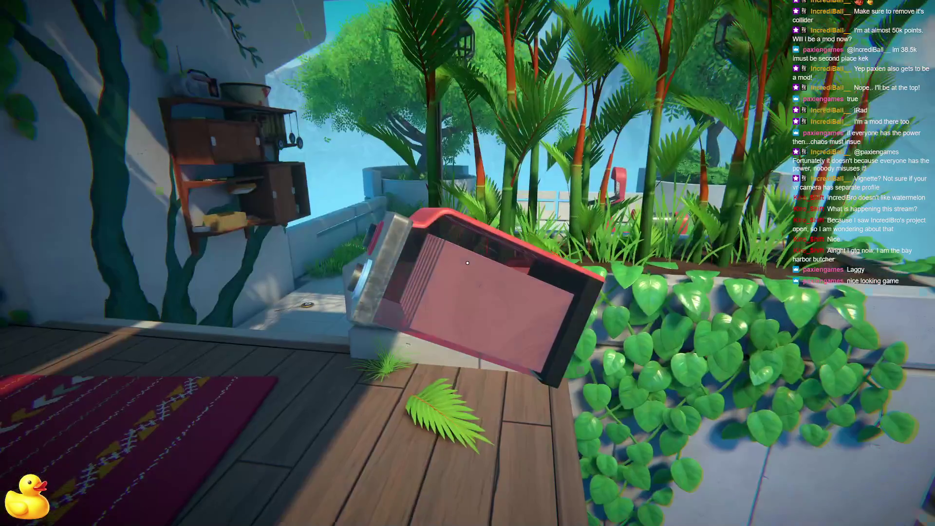
pyautogui.press('w')
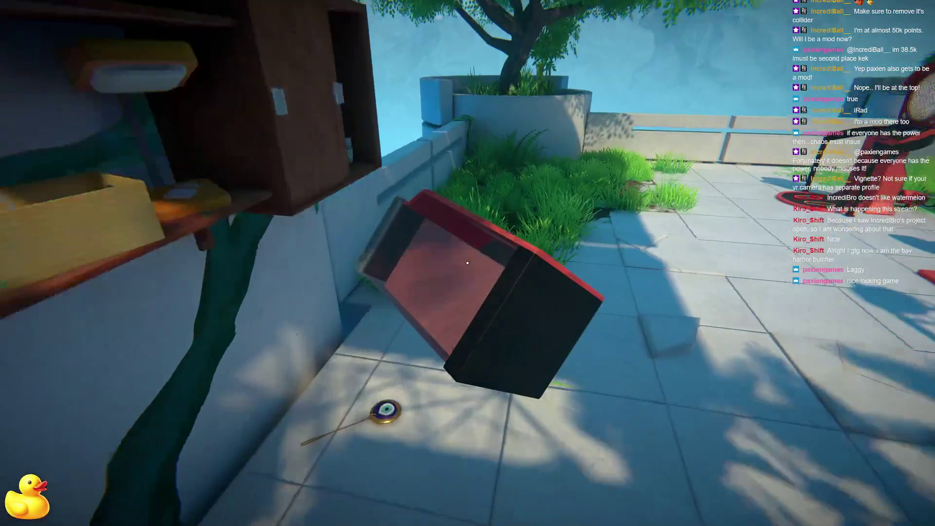
pyautogui.press('w')
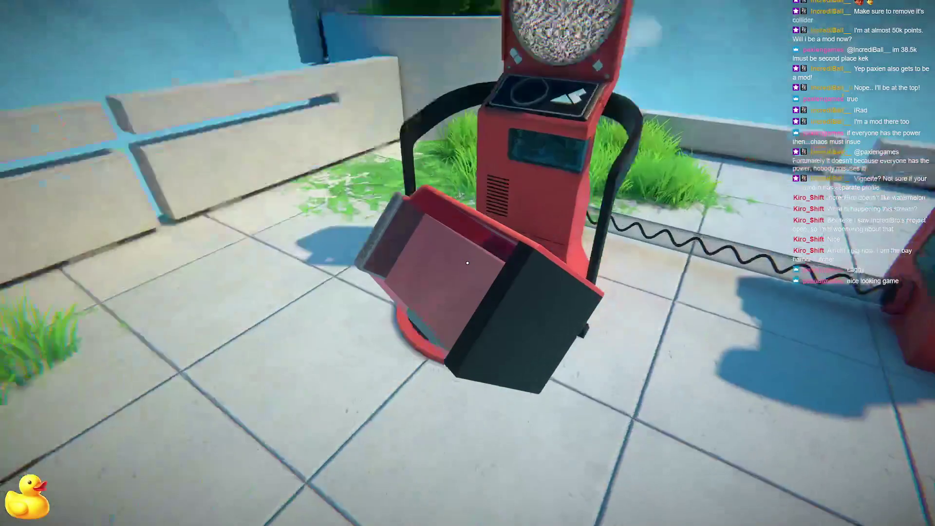
pyautogui.press('s')
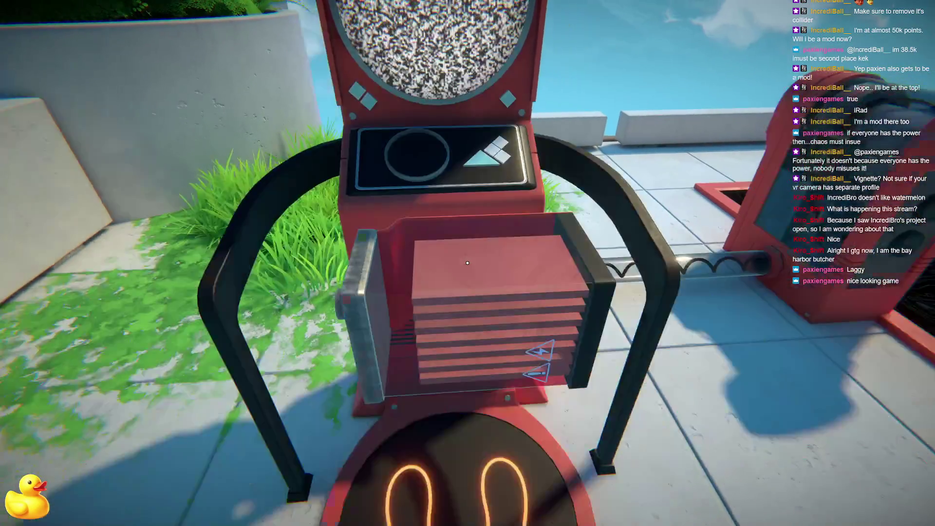
pyautogui.press('d')
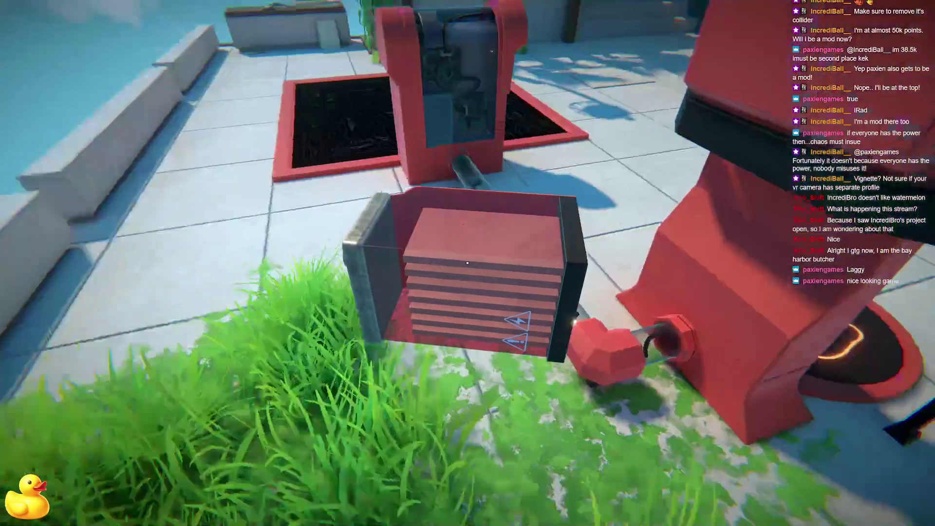
pyautogui.press('w')
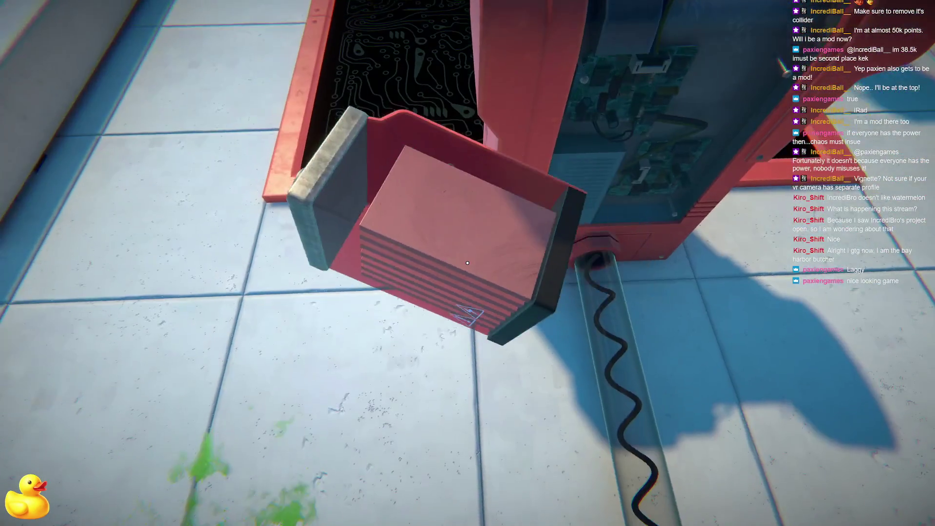
pyautogui.click(468, 263)
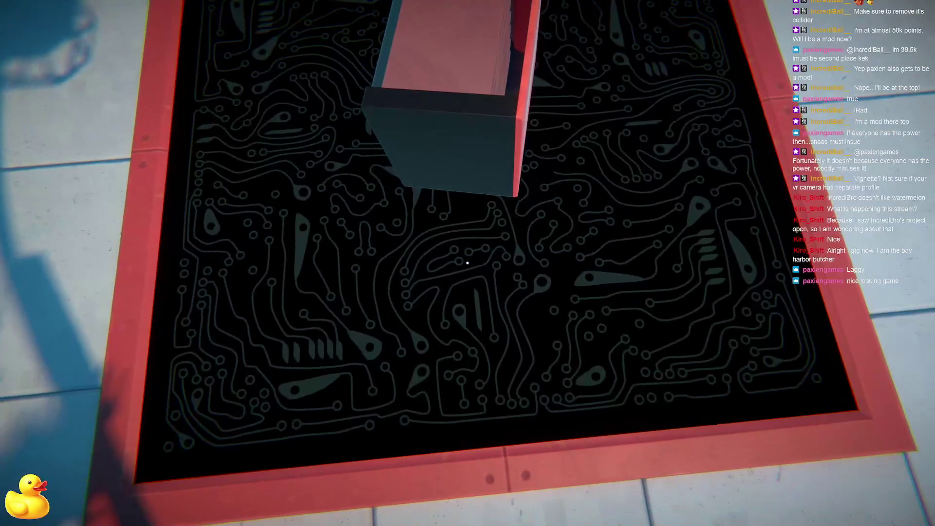
# Rewind the bad drop and set the red battery into the pit so it powers up
pyautogui.press('s')
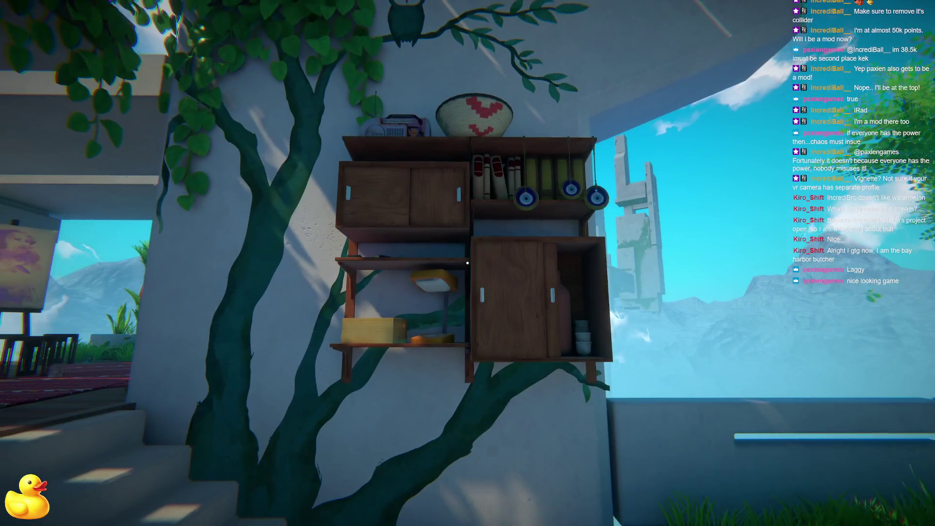
pyautogui.press('w')
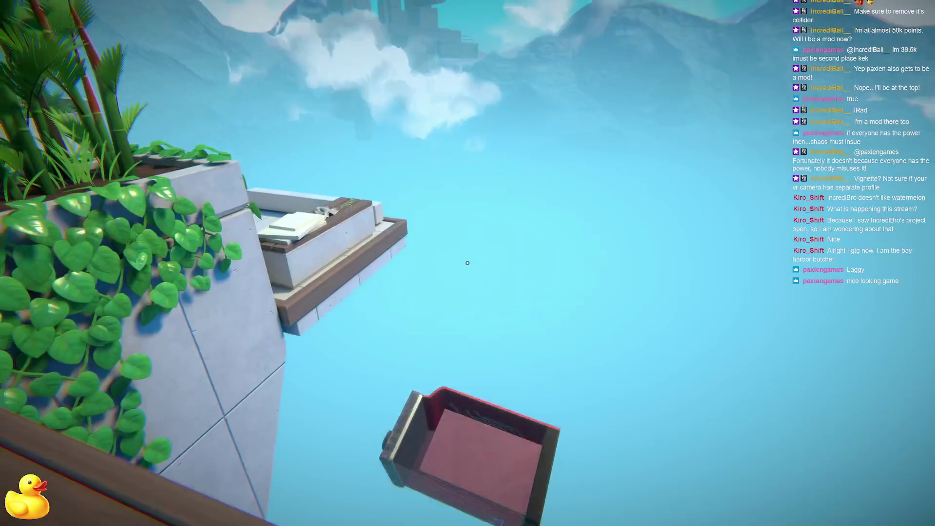
pyautogui.press('r')
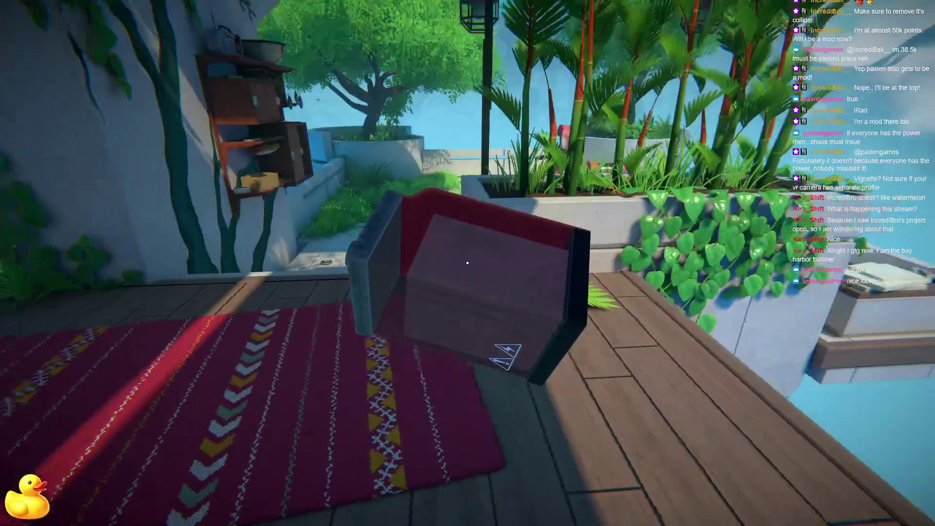
pyautogui.press('w')
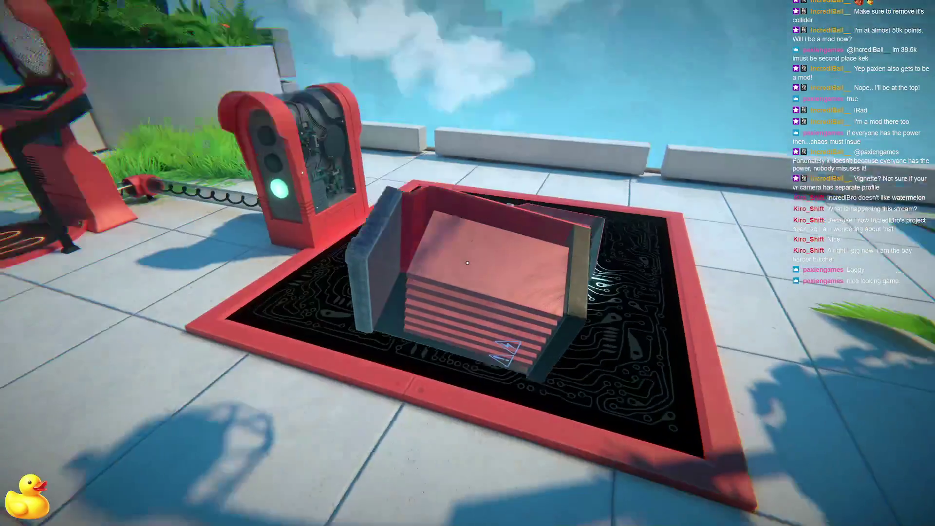
pyautogui.click(467, 263)
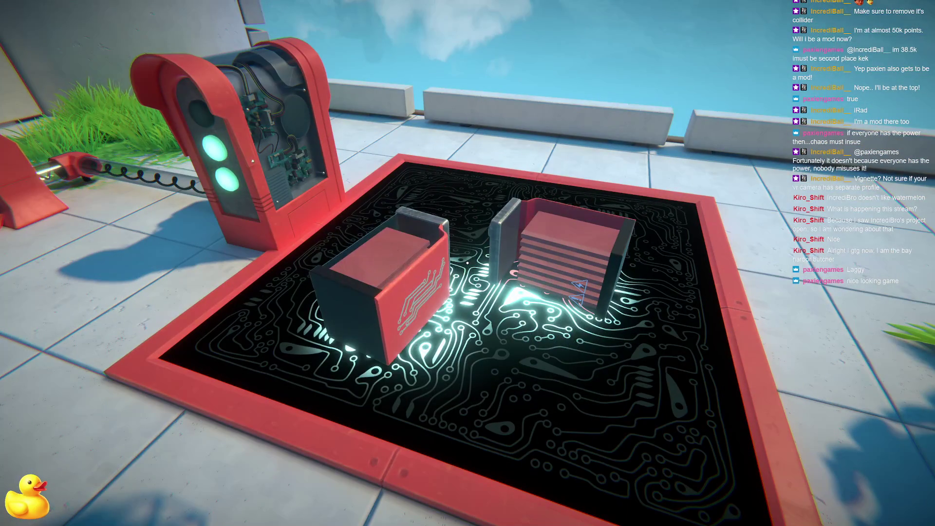
# Climb the stairs to the upper deck and play the gramophone on the table
pyautogui.press('s')
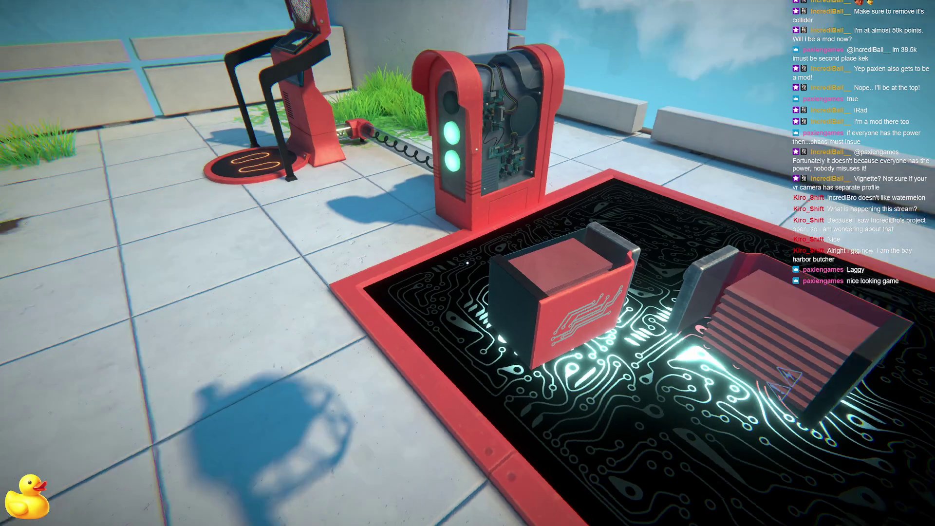
pyautogui.press('w')
pyautogui.press('w')
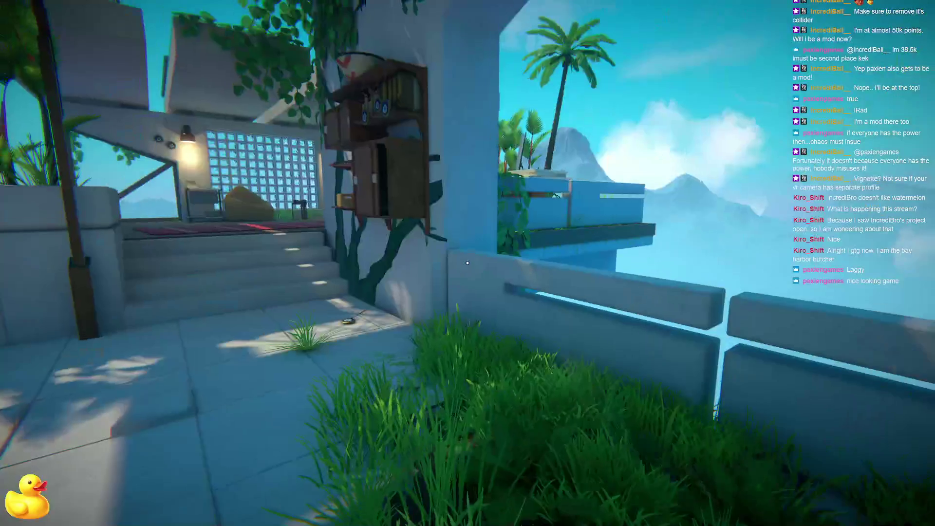
pyautogui.press('w')
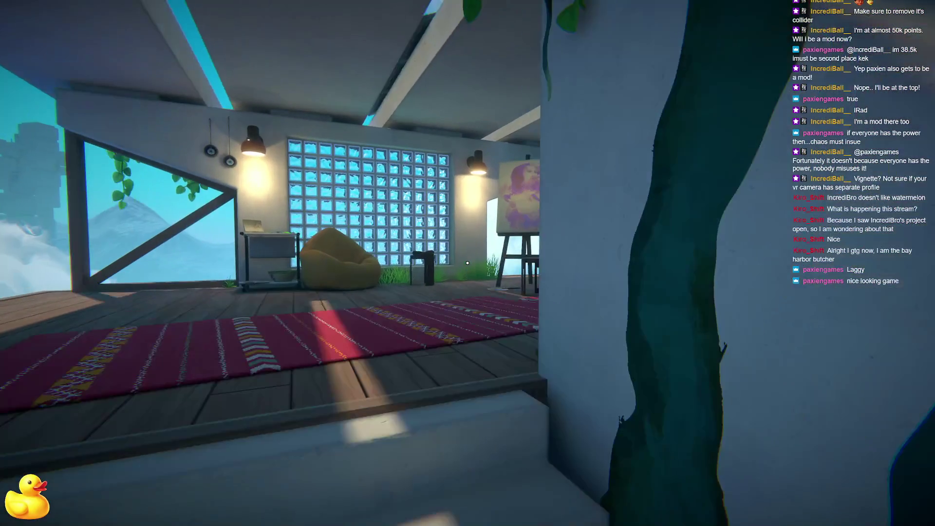
pyautogui.press('w')
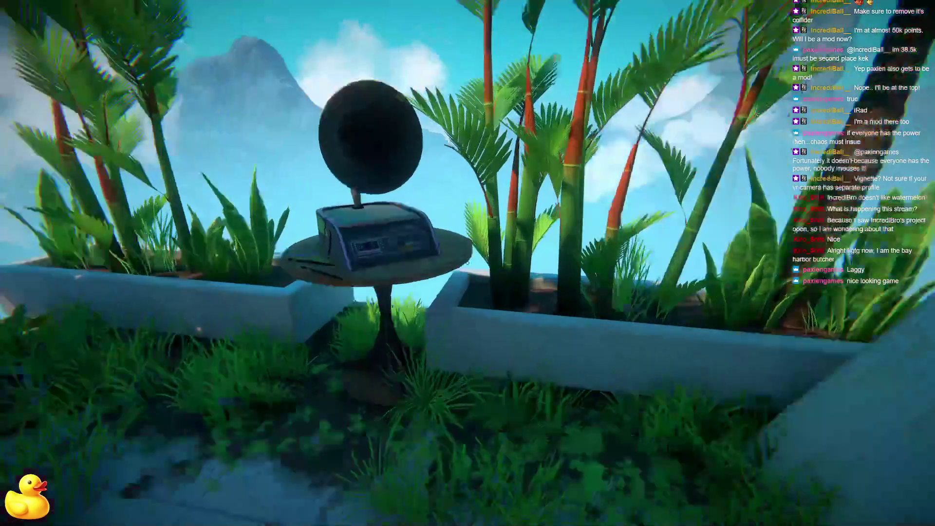
pyautogui.press('e')
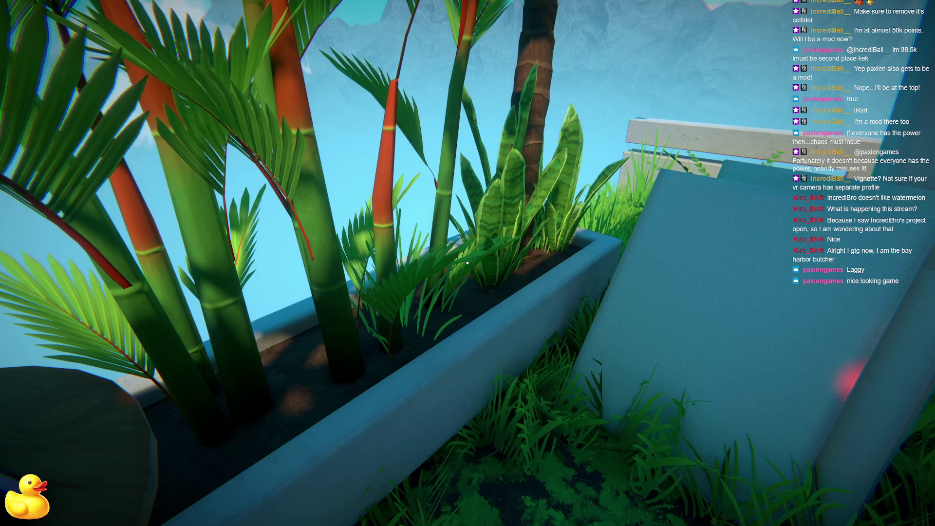
# Walk past the planter, canvas cabinet and boxes to the easel holding the small stairway photo
pyautogui.press('w')
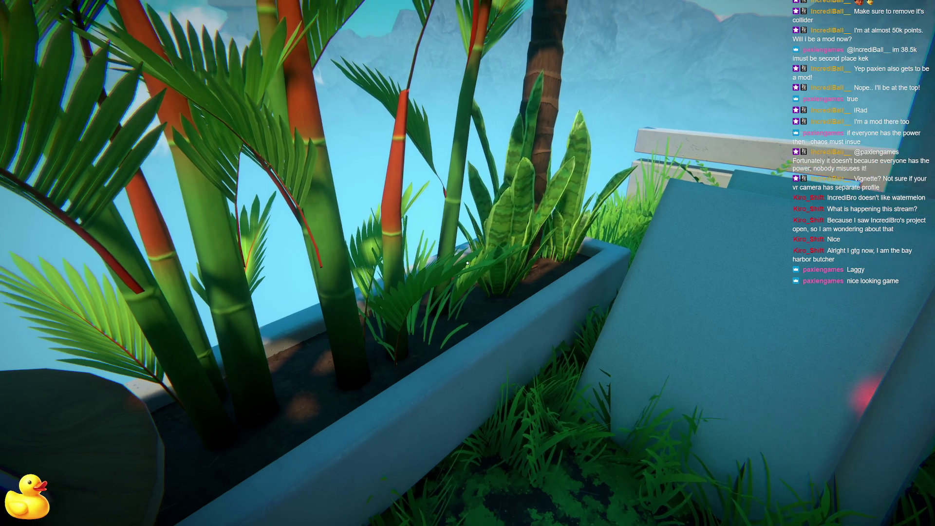
pyautogui.press('w')
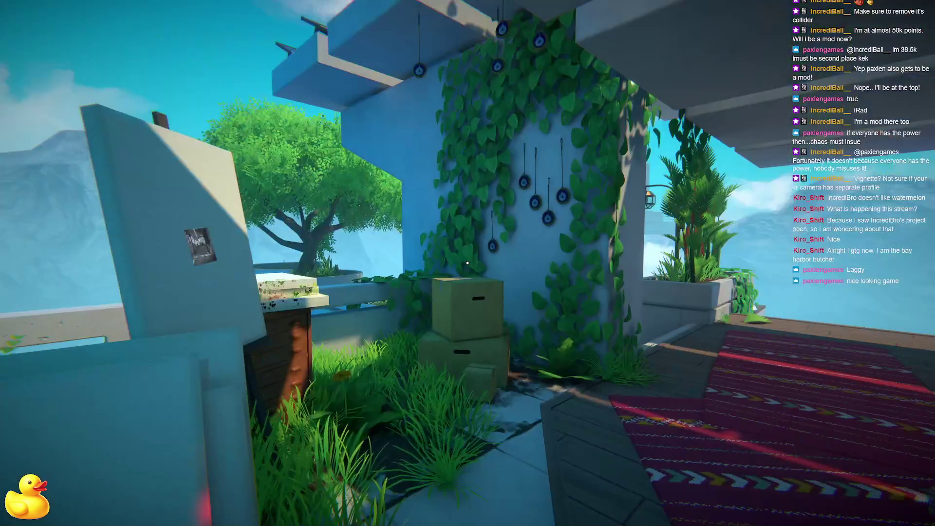
pyautogui.press('w')
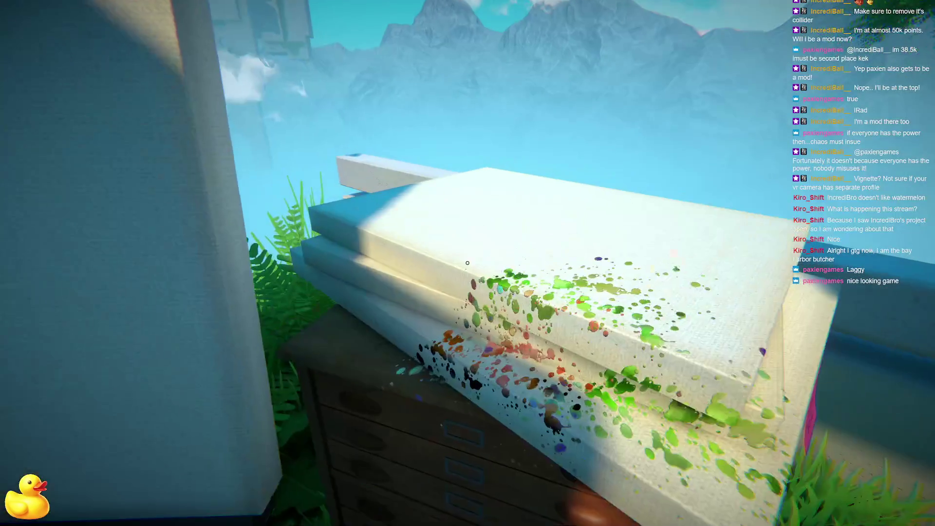
pyautogui.press('w')
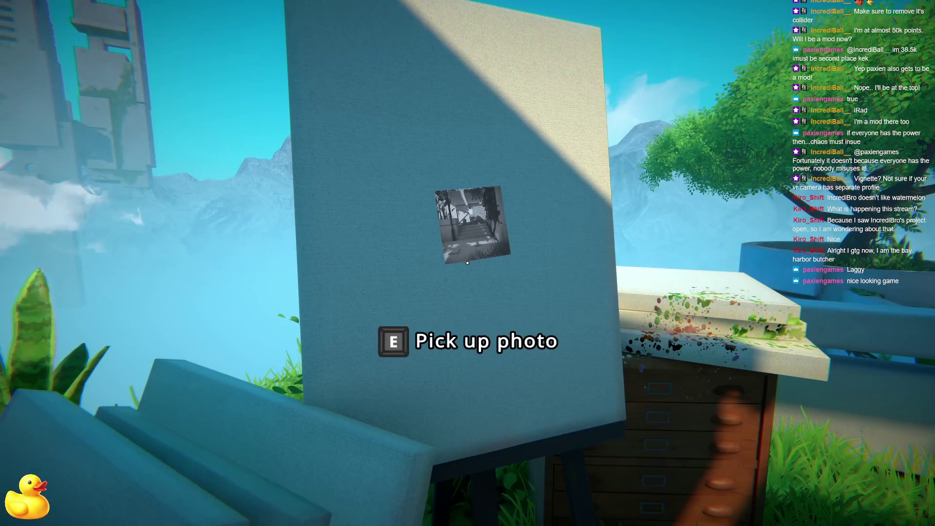
# Pick up the stairway photo and carry it out toward the terrace with the red machines
pyautogui.press('e')
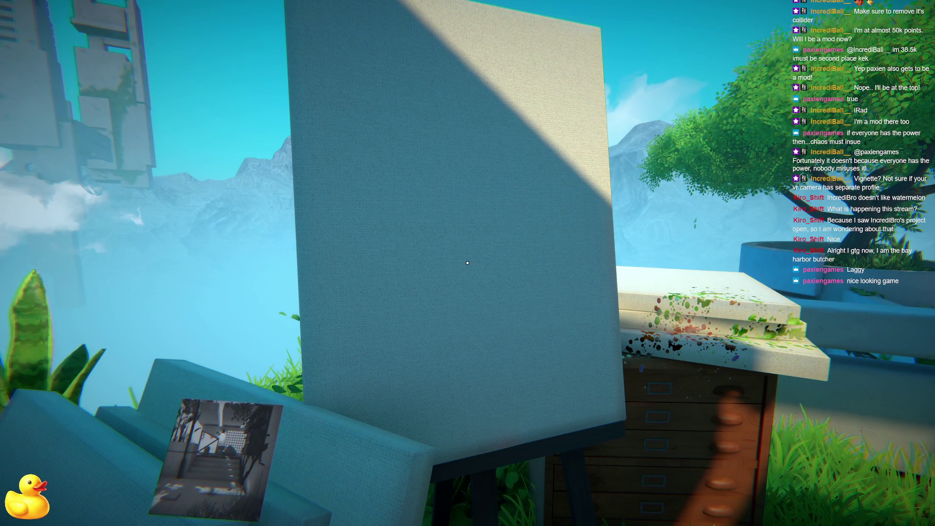
pyautogui.press('w')
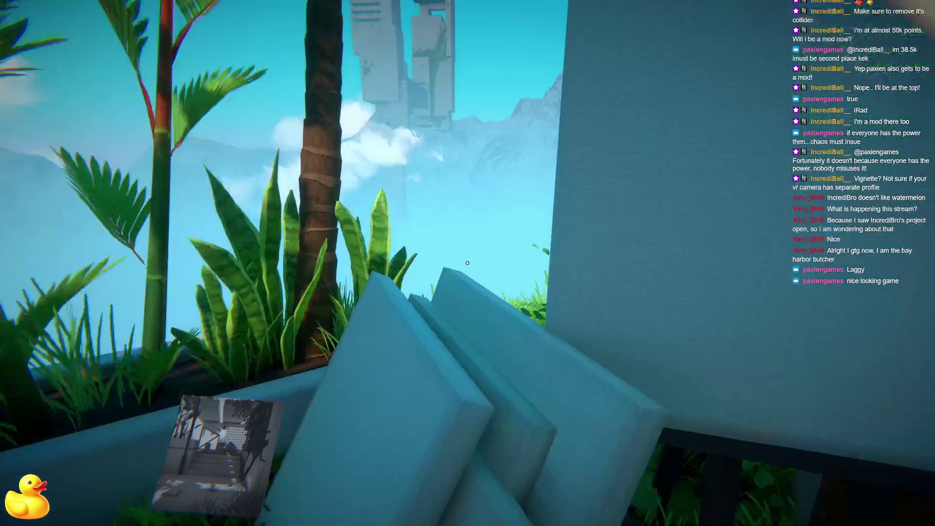
pyautogui.press('w')
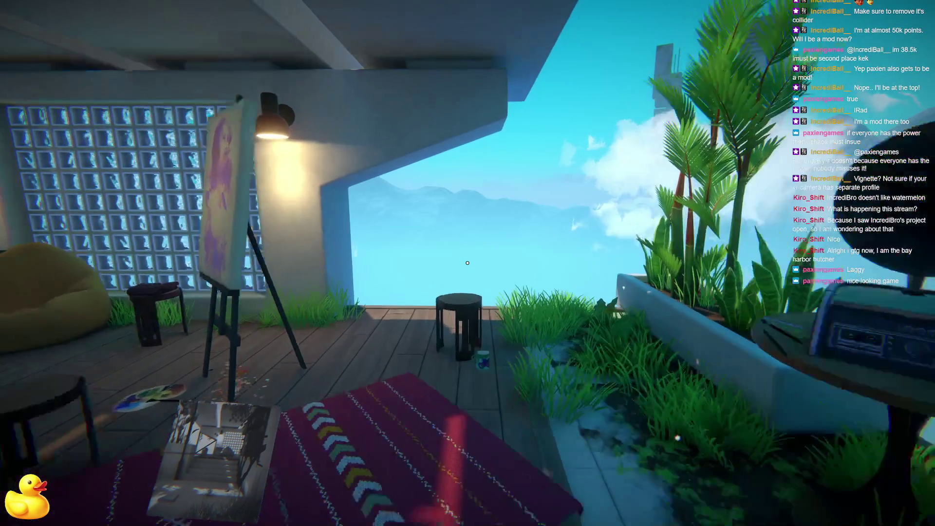
pyautogui.press('w')
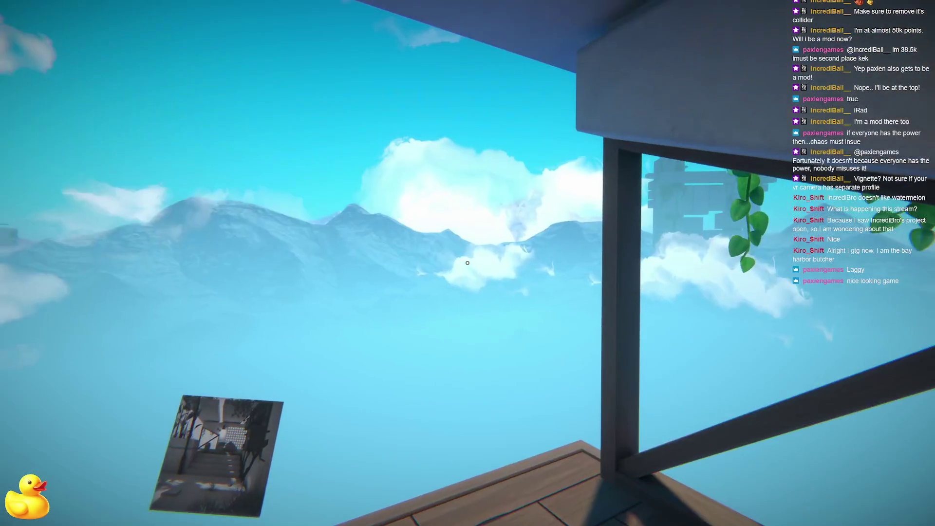
pyautogui.click(467, 263)
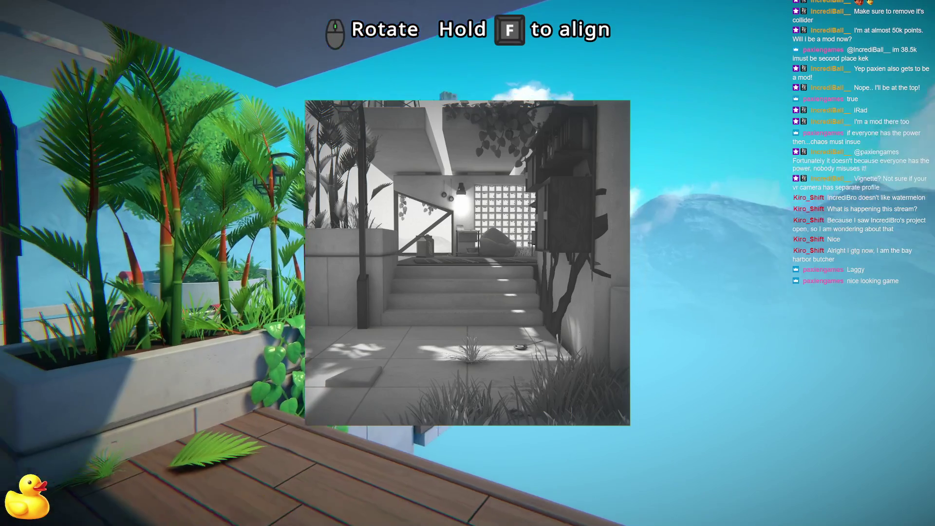
pyautogui.rightClick(468, 263)
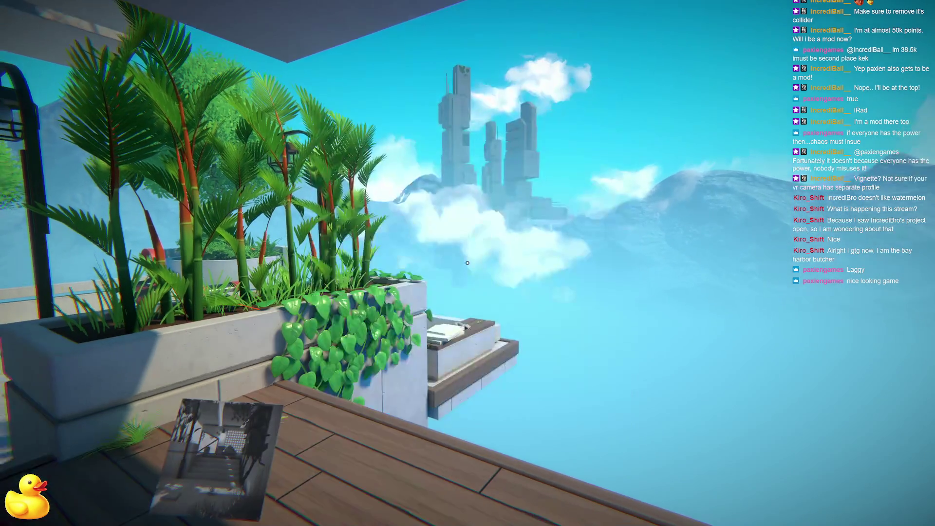
pyautogui.press('w')
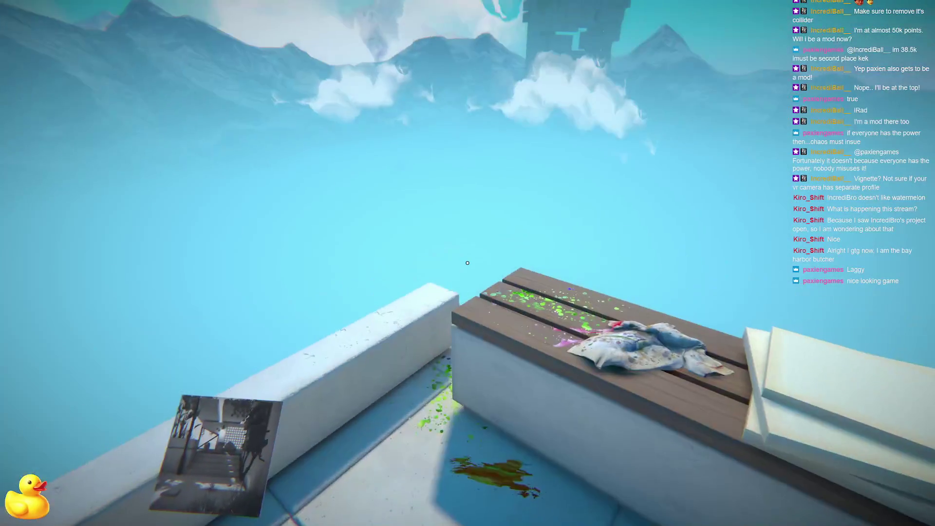
# Raise the photo over the terrace, rotate it with the wheel, and snap it upright with F
pyautogui.rightClick(467, 263)
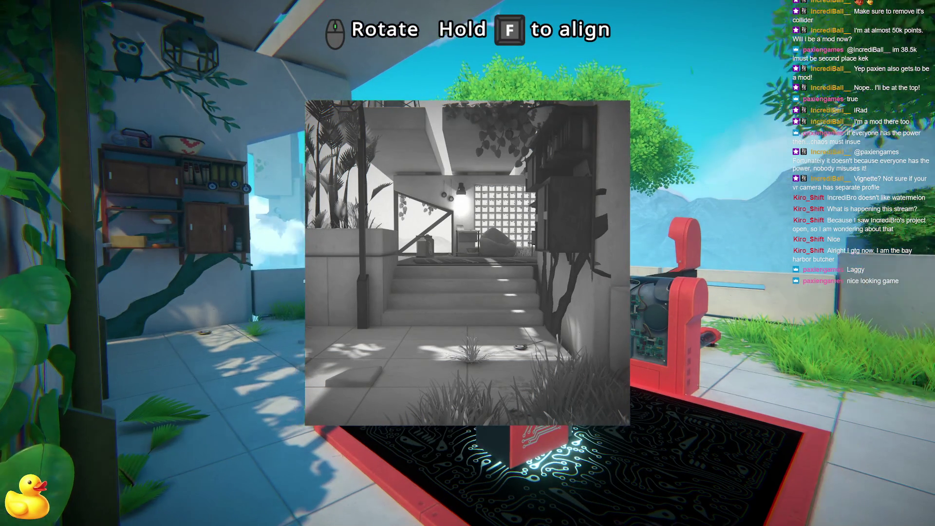
pyautogui.scroll(-3, 468, 263)
pyautogui.scroll(2, 467, 264)
pyautogui.scroll(3, 467, 263)
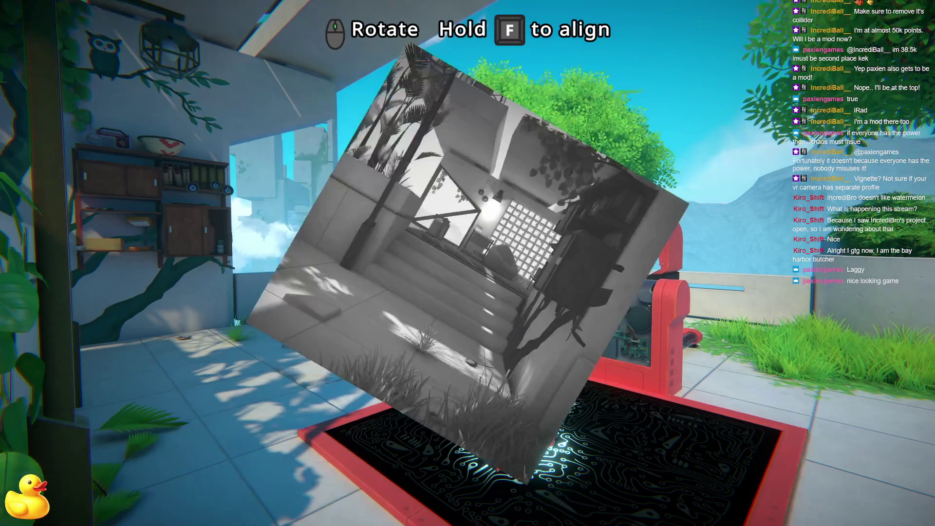
pyautogui.press('f')
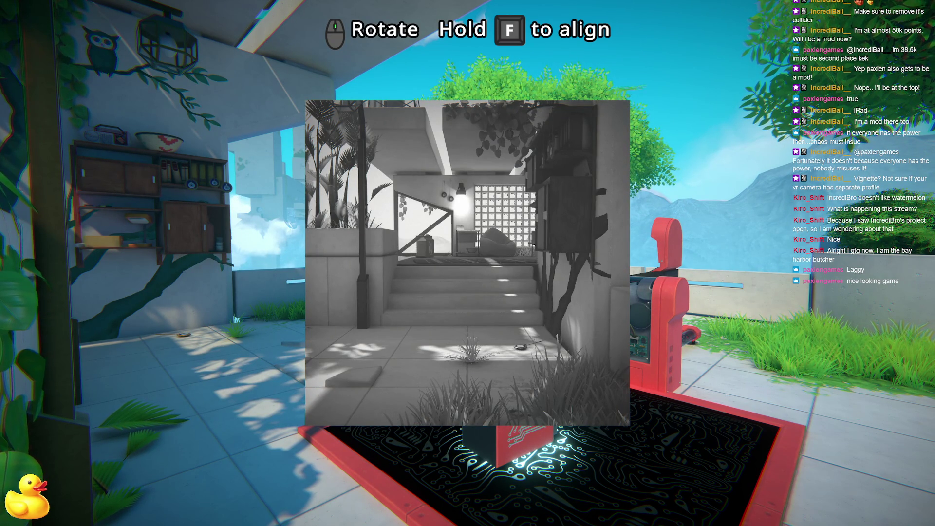
# Walk through the studio and across the terrace, then raise the photo facing the real stairs
pyautogui.rightClick(468, 263)
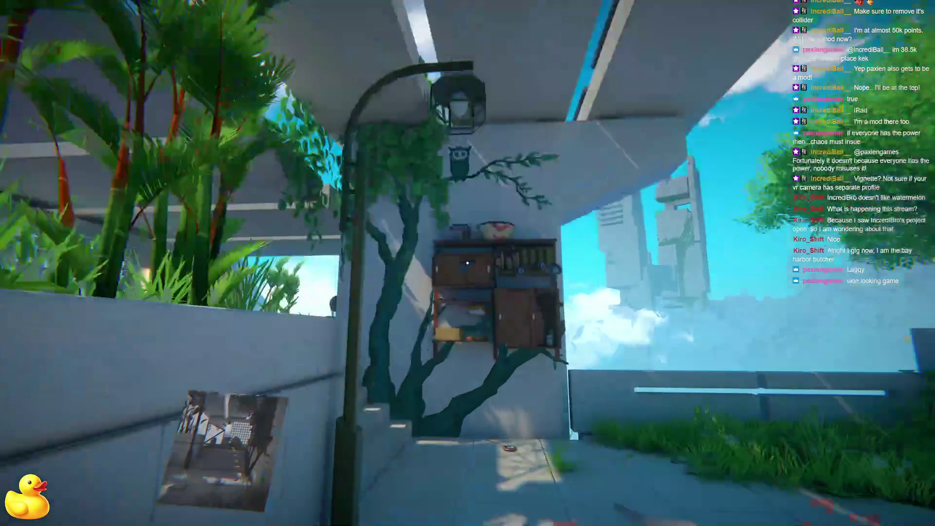
pyautogui.press('w')
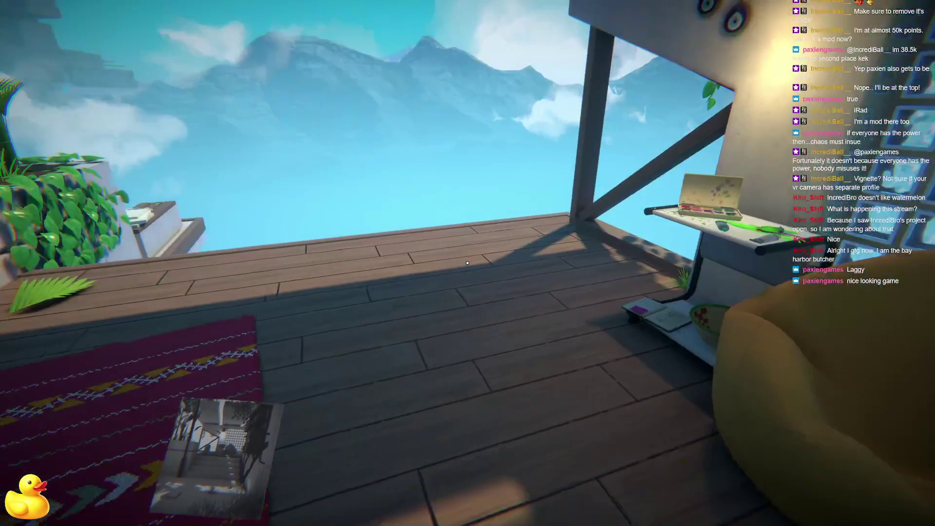
pyautogui.rightClick(467, 263)
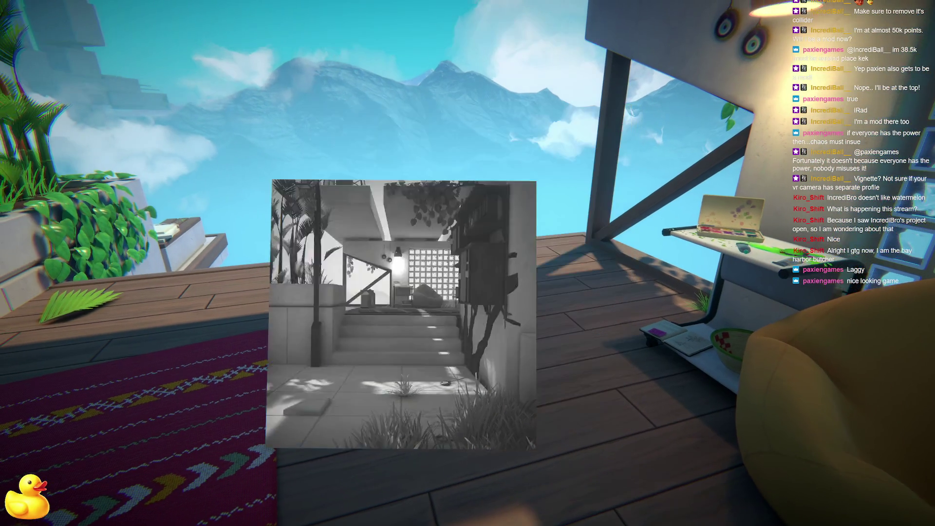
pyautogui.rightClick(467, 263)
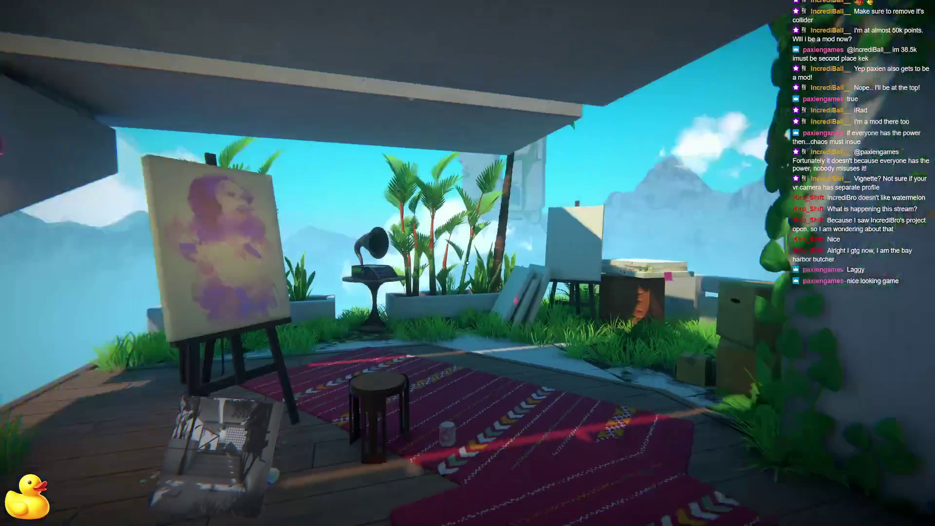
pyautogui.press('w')
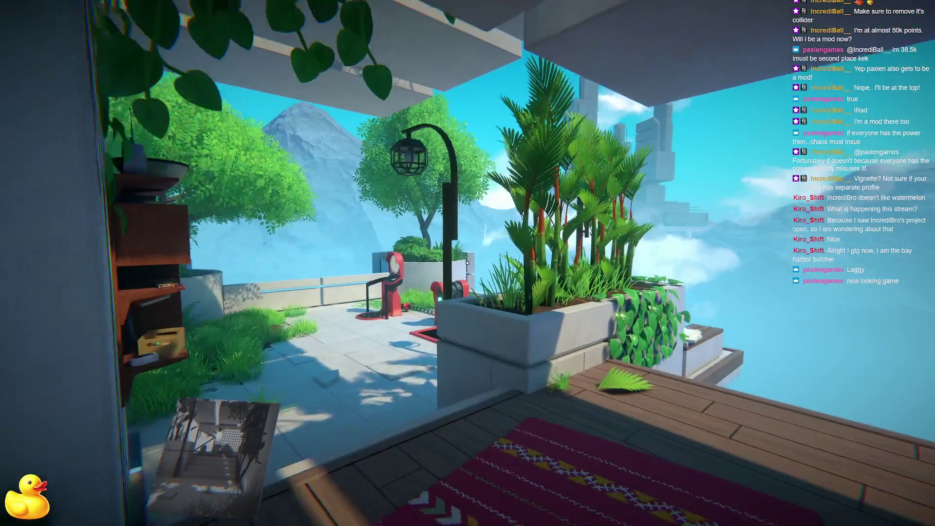
pyautogui.press('w')
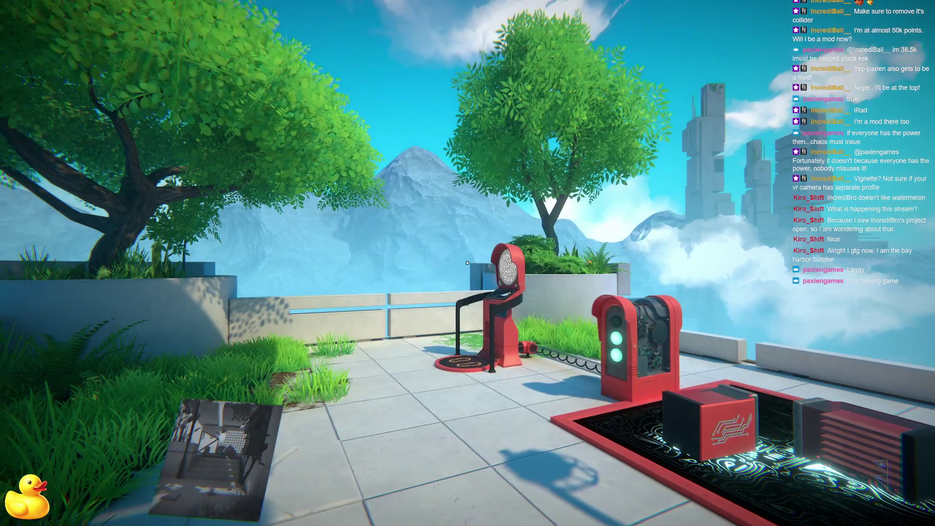
pyautogui.press('w')
pyautogui.press('w')
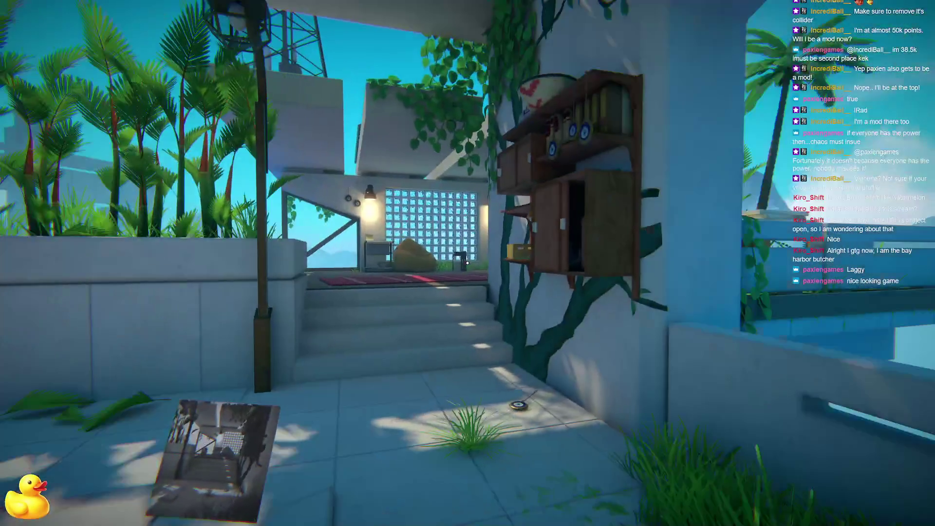
pyautogui.rightClick(468, 263)
pyautogui.press('w')
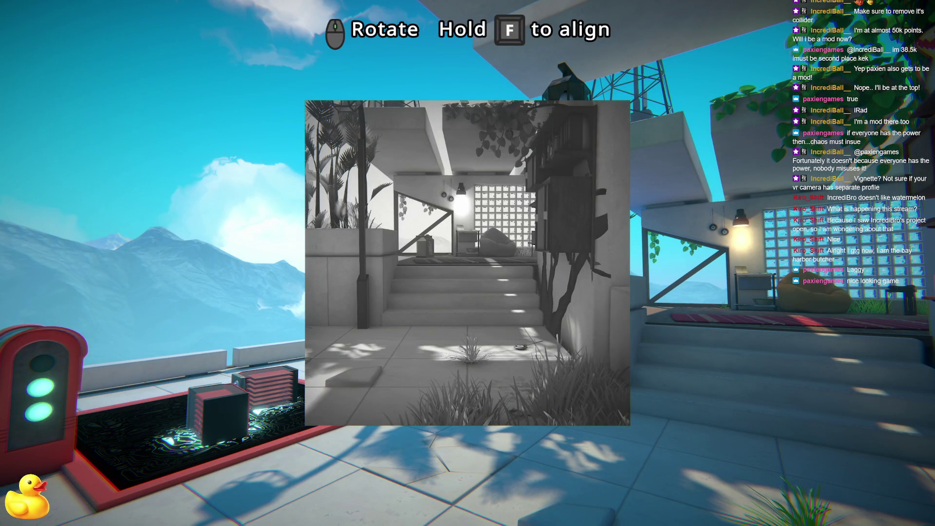
# Shift position until the photo's frame matches the stairs, planter and lamp post, then place it
pyautogui.rightClick(468, 263)
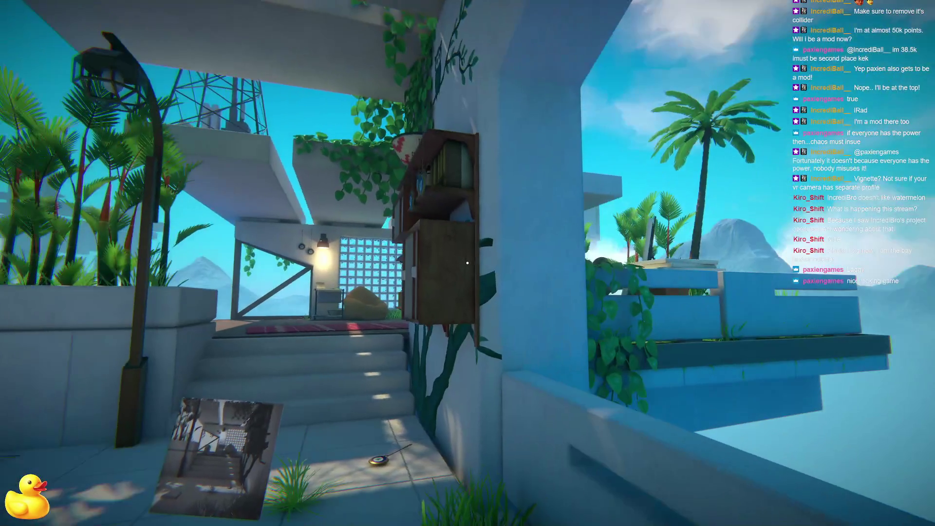
pyautogui.rightClick(467, 263)
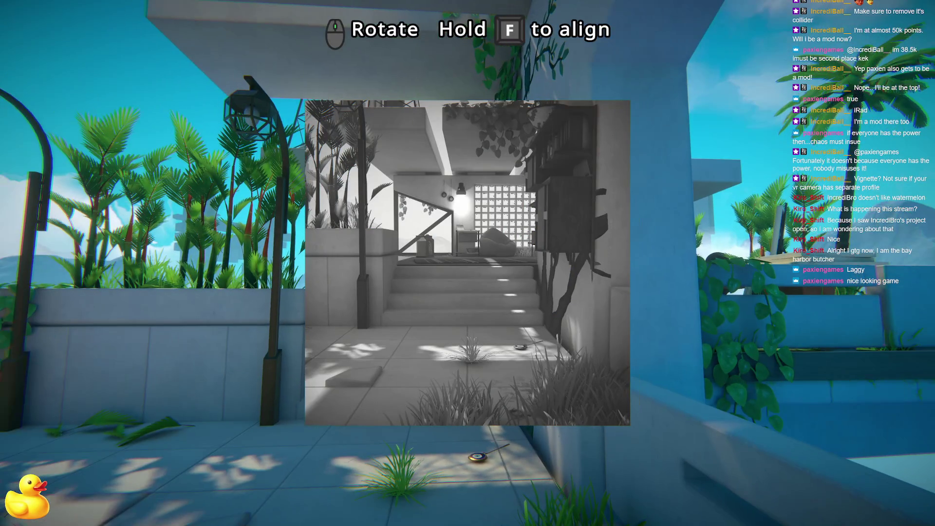
pyautogui.press('w')
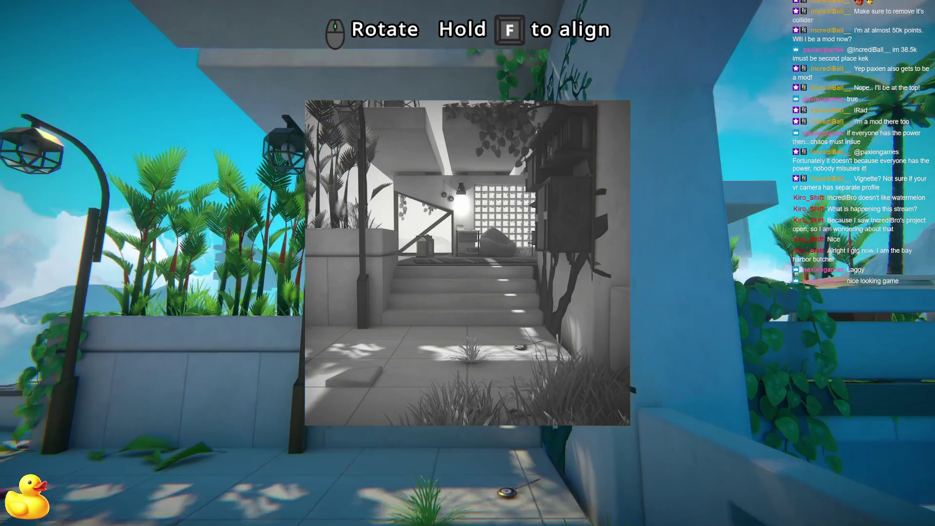
pyautogui.press('w')
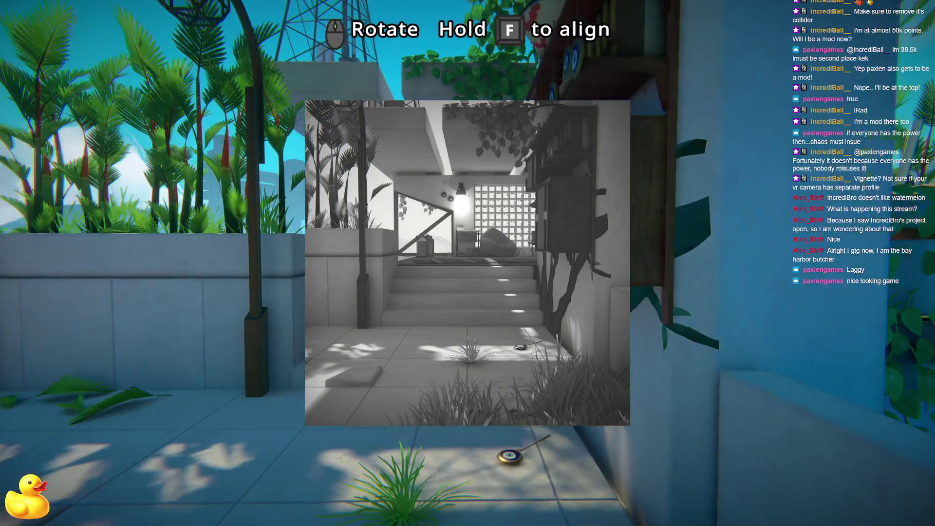
pyautogui.press('s')
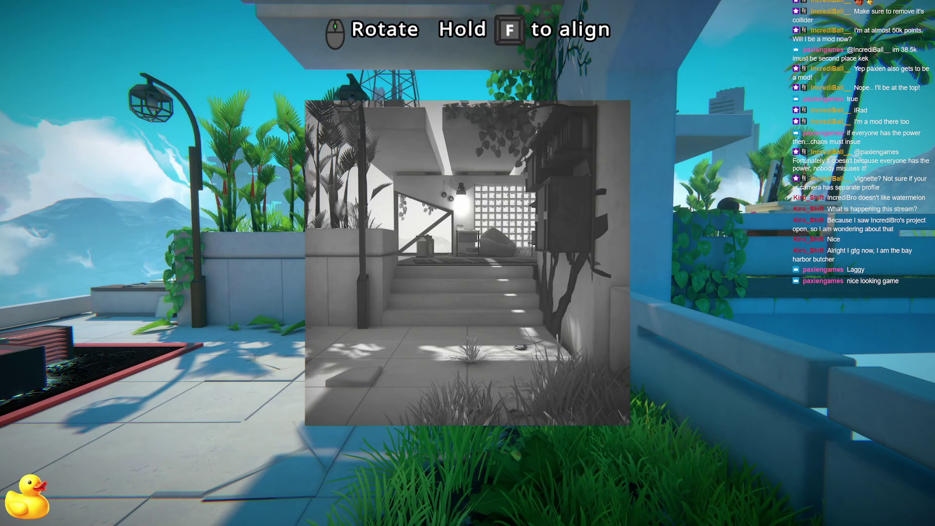
pyautogui.press('a')
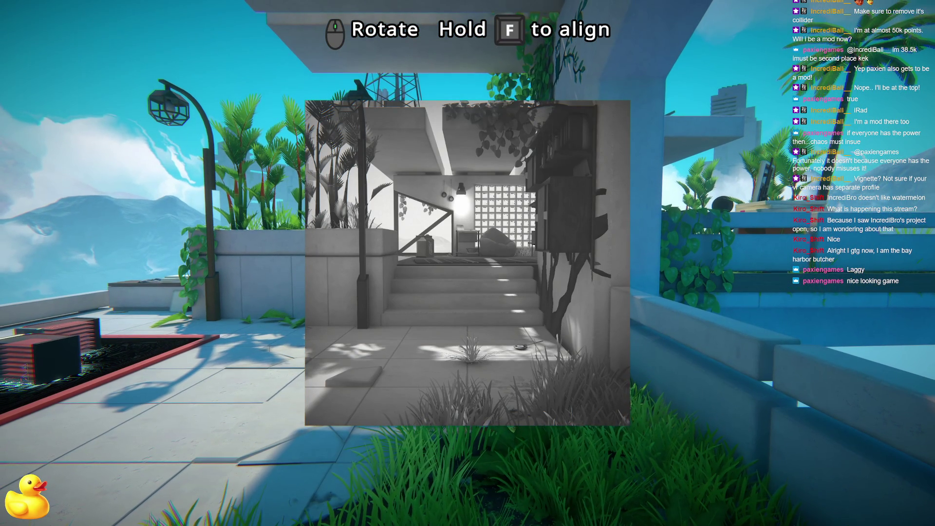
pyautogui.press('w')
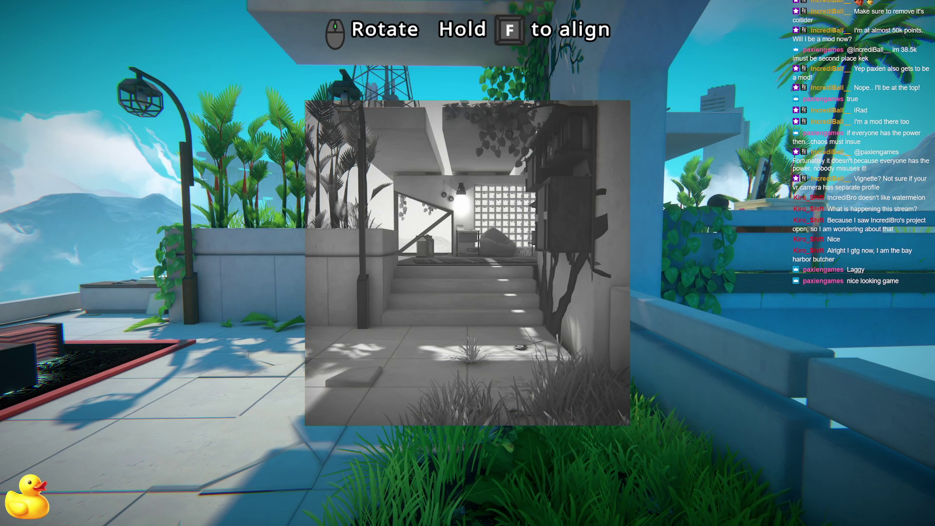
pyautogui.press('w')
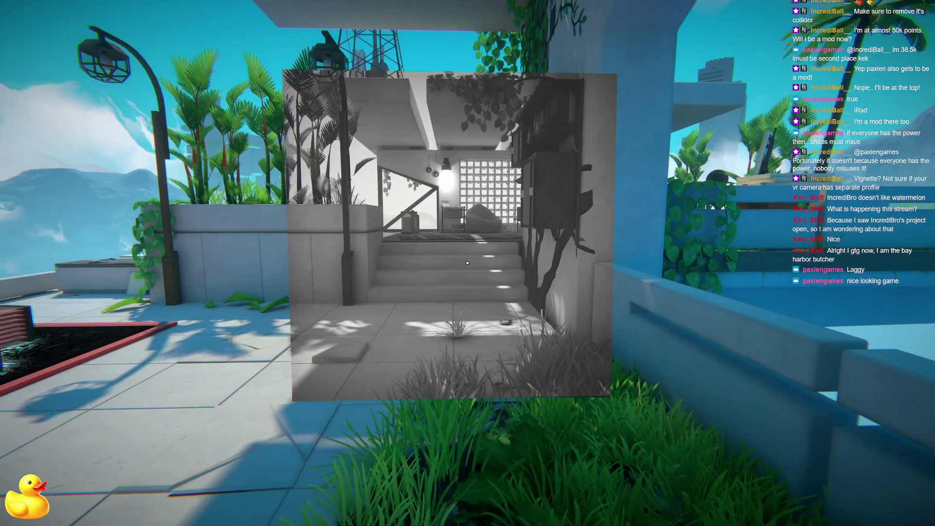
pyautogui.click(467, 264)
# Climb the new black-and-white steps into the room and walk to the revealed battery
pyautogui.press('s')
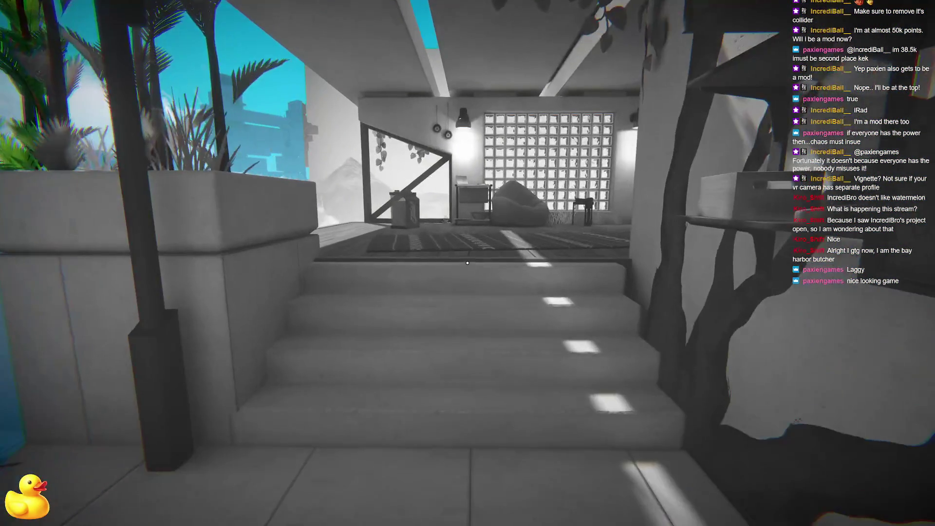
pyautogui.press('w')
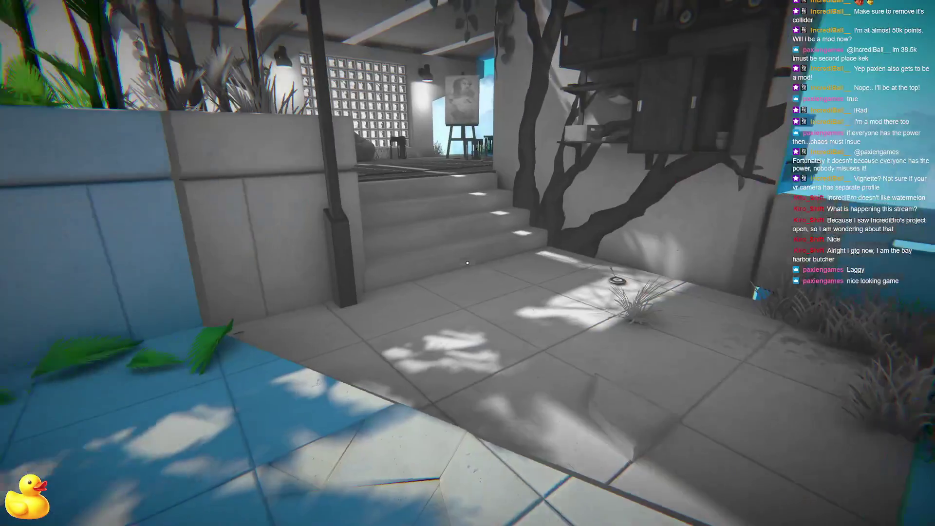
pyautogui.press('w')
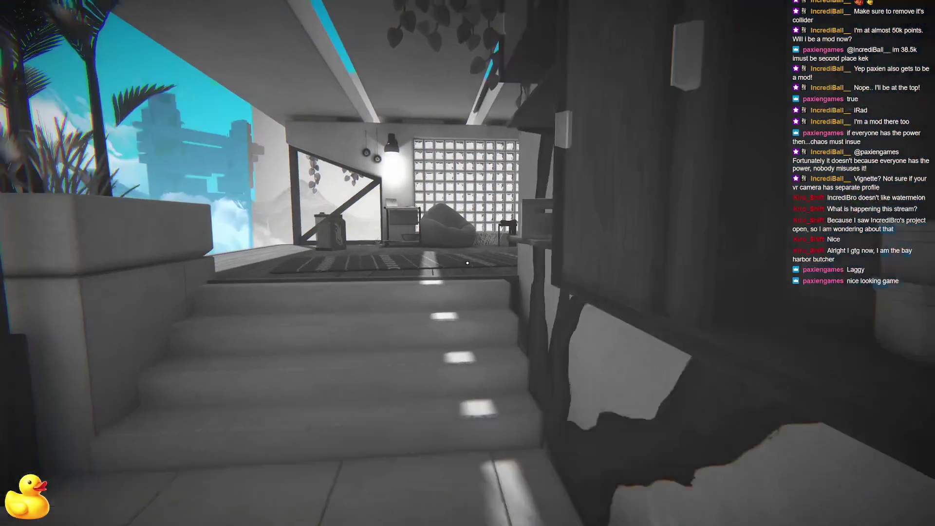
pyautogui.press('w')
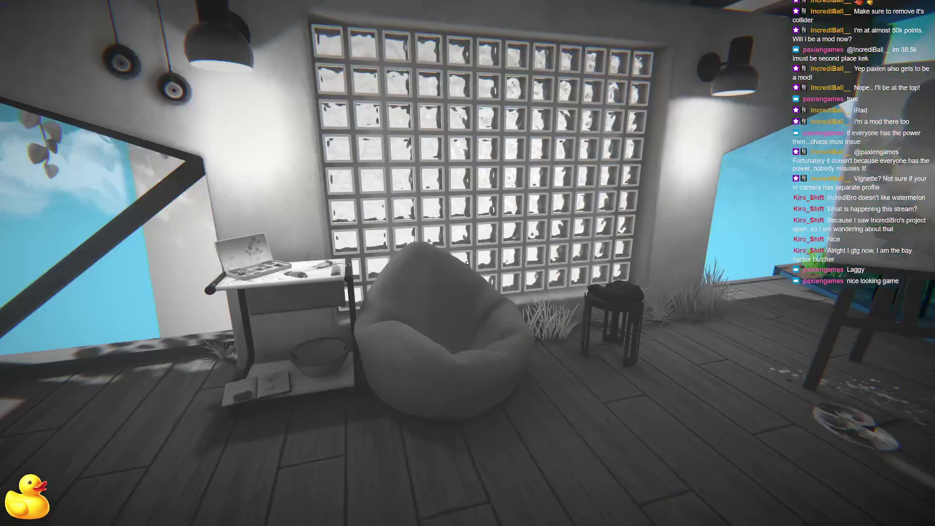
pyautogui.press('w')
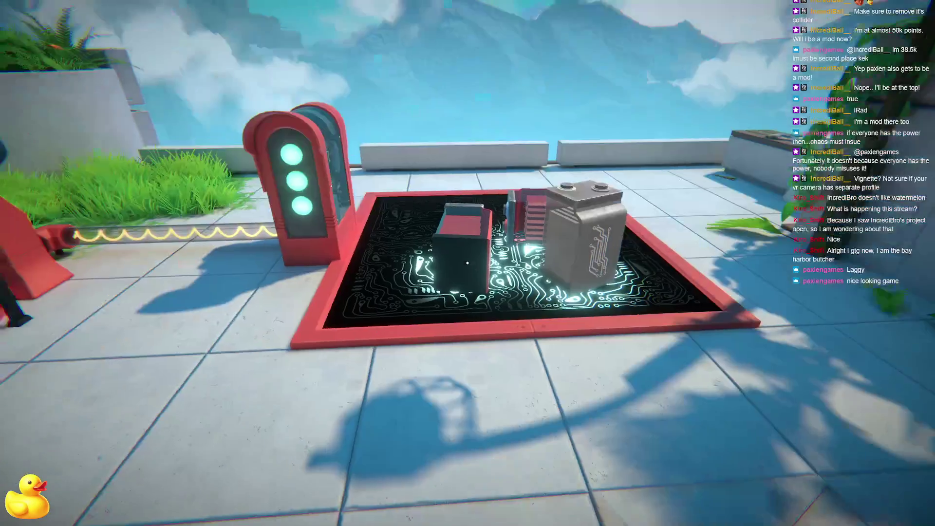
# Move up to the circuit pad and pick up the grey battery
pyautogui.press('w')
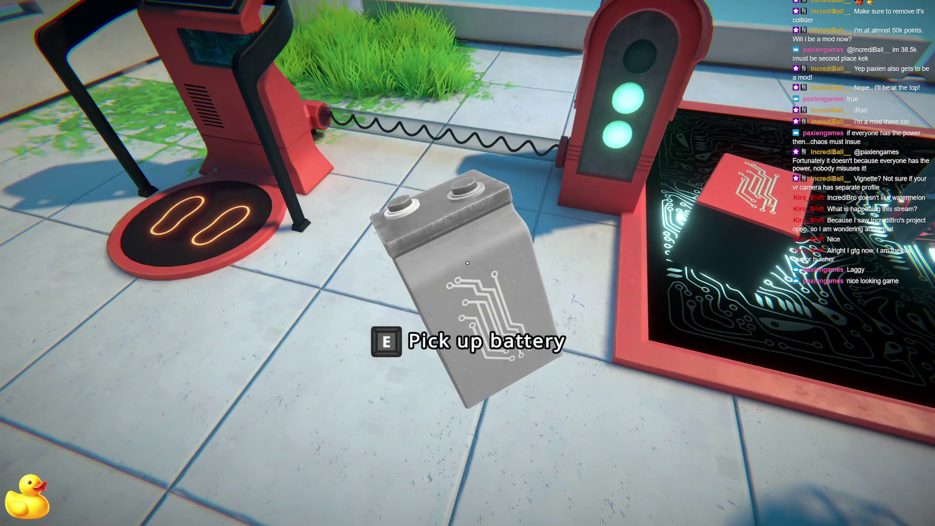
pyautogui.press('e')
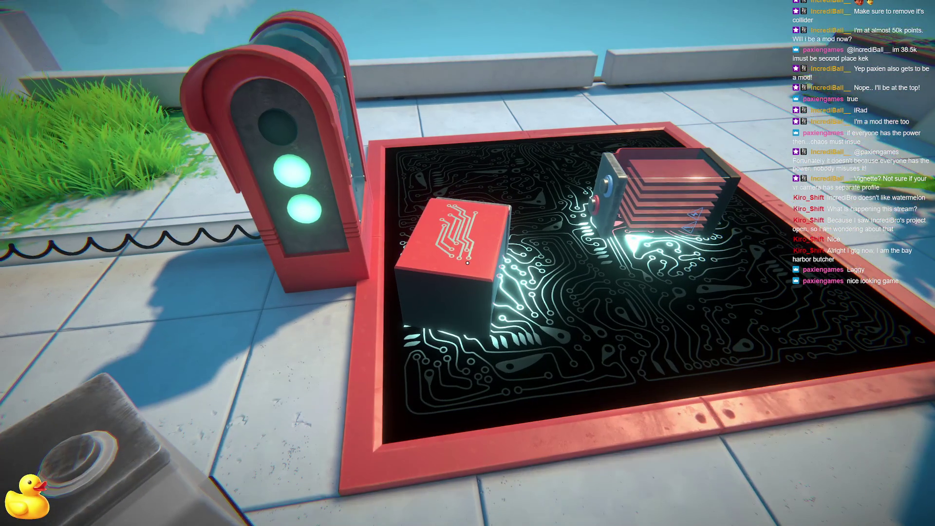
# Pick up the red battery and set it down on the circuit pad
pyautogui.press('w')
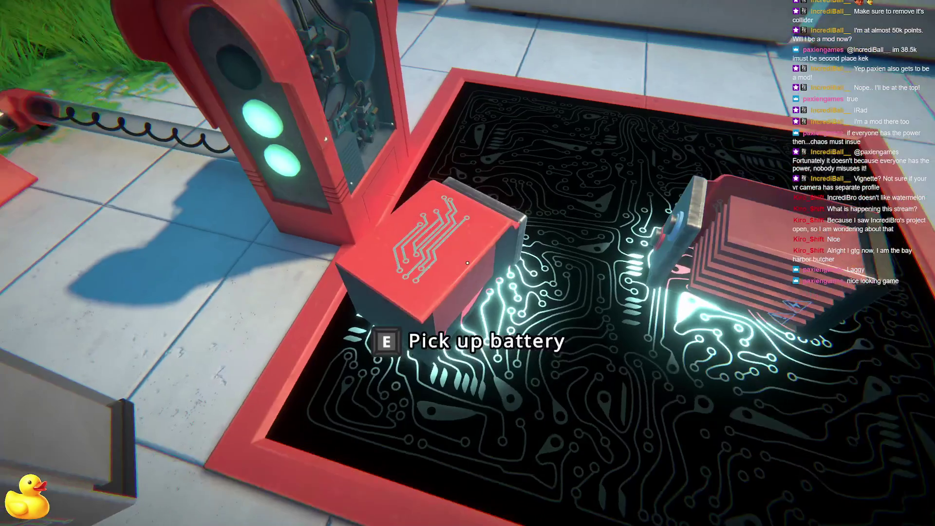
pyautogui.press('e')
pyautogui.press('s')
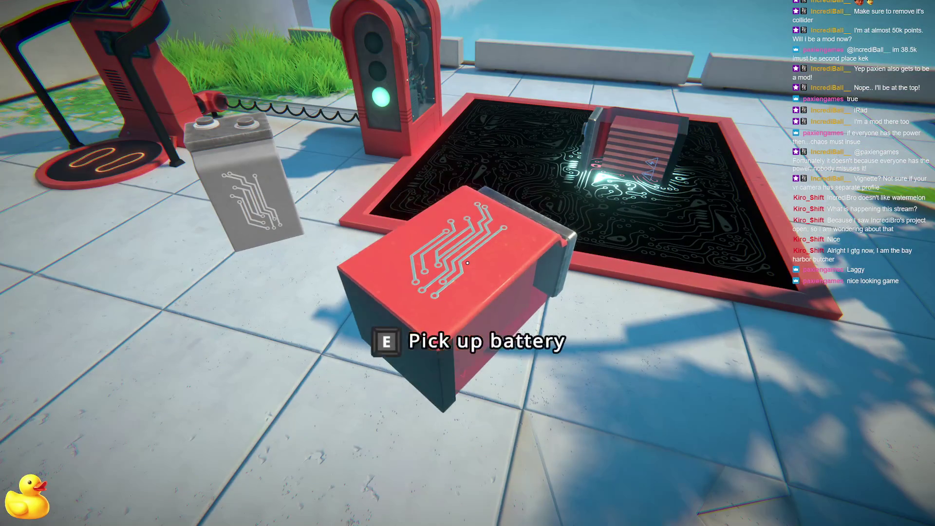
pyautogui.press('s')
pyautogui.press('w')
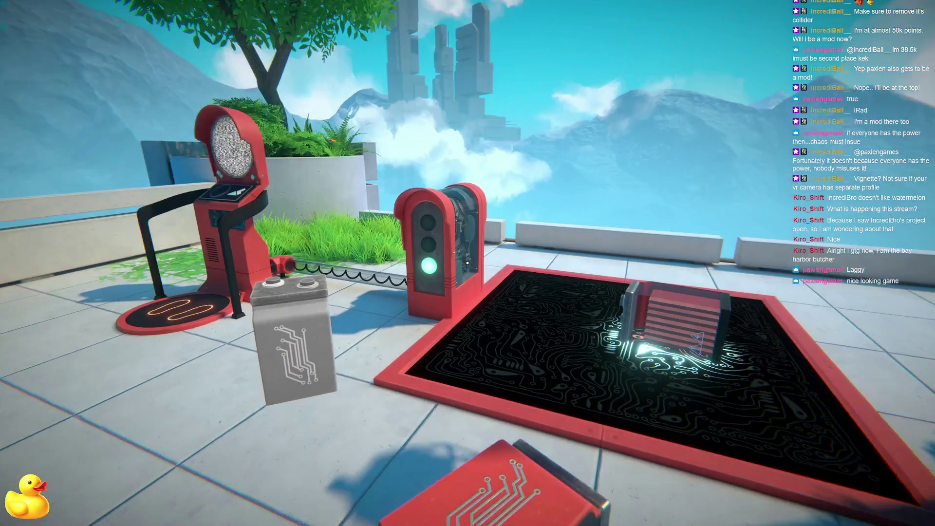
pyautogui.press('w')
pyautogui.press('e')
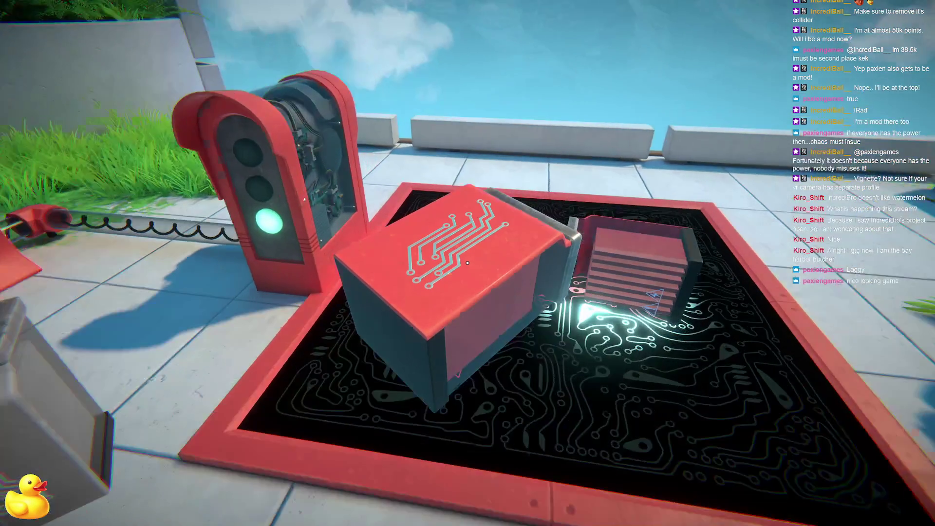
# Set the grey battery on the pad as well, powering the teleporter
pyautogui.press('s')
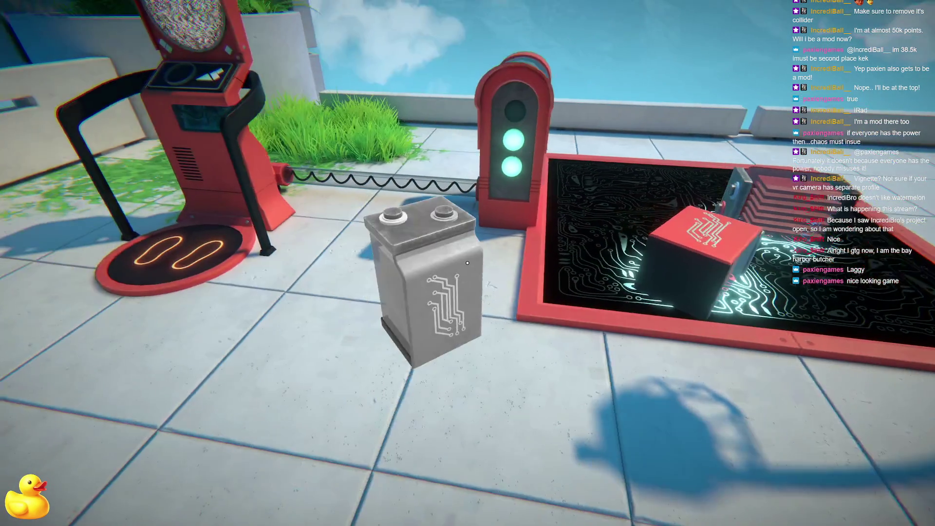
pyautogui.press('w')
pyautogui.press('e')
pyautogui.press('w')
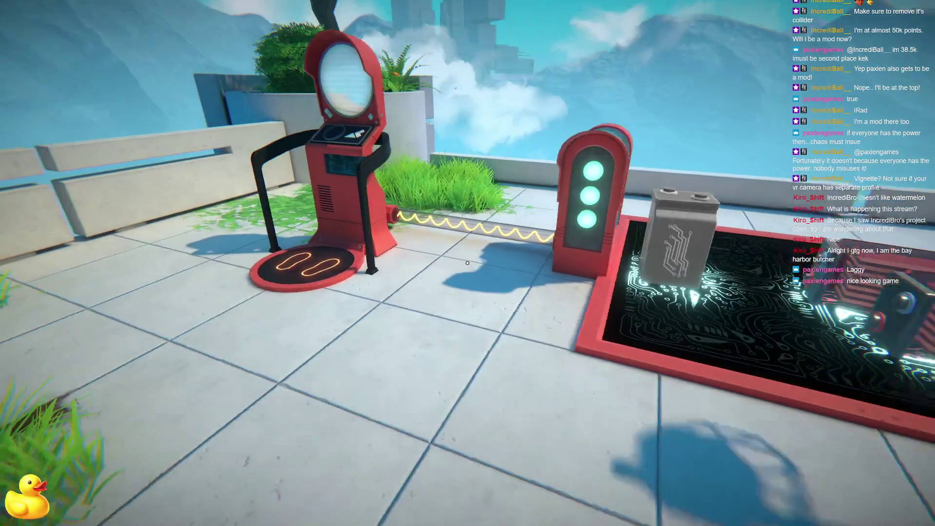
pyautogui.press('w')
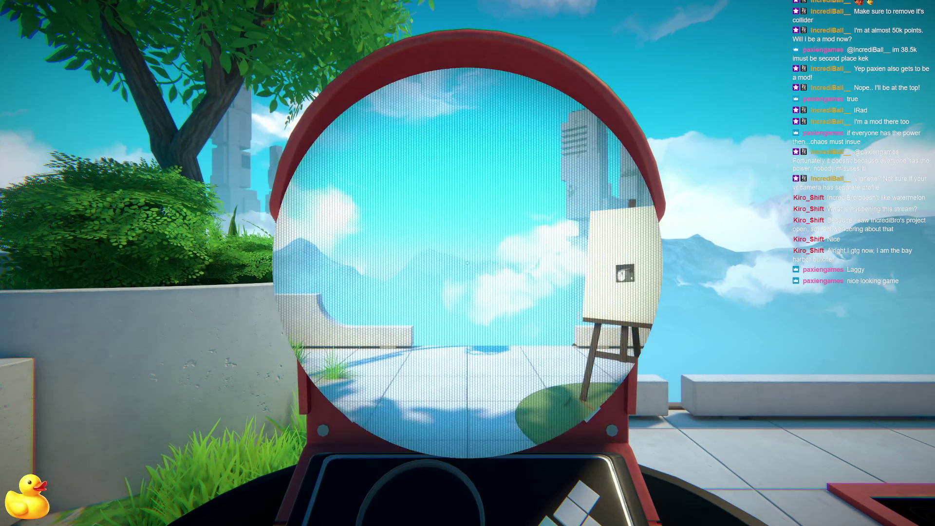
# Teleport to the easel terrace and rotate the arched-room photo upright, then lower it
pyautogui.press('w')
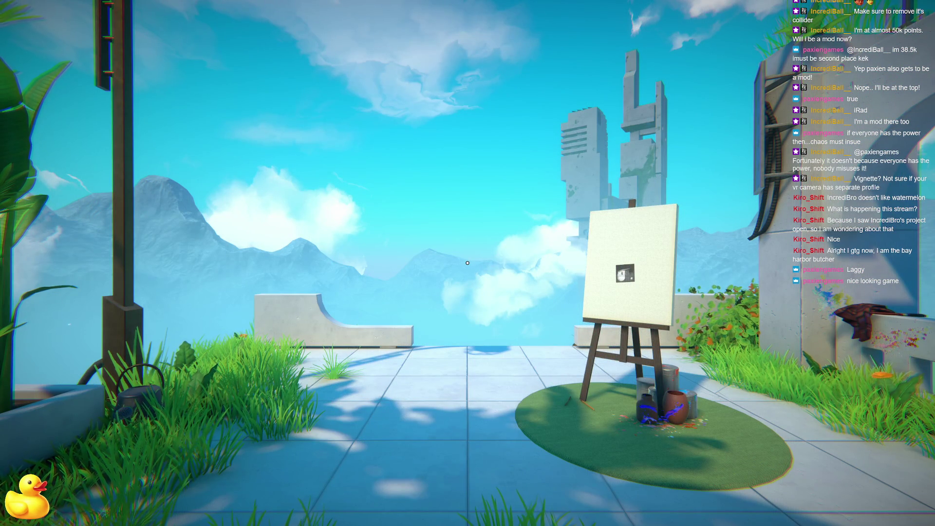
pyautogui.press('w')
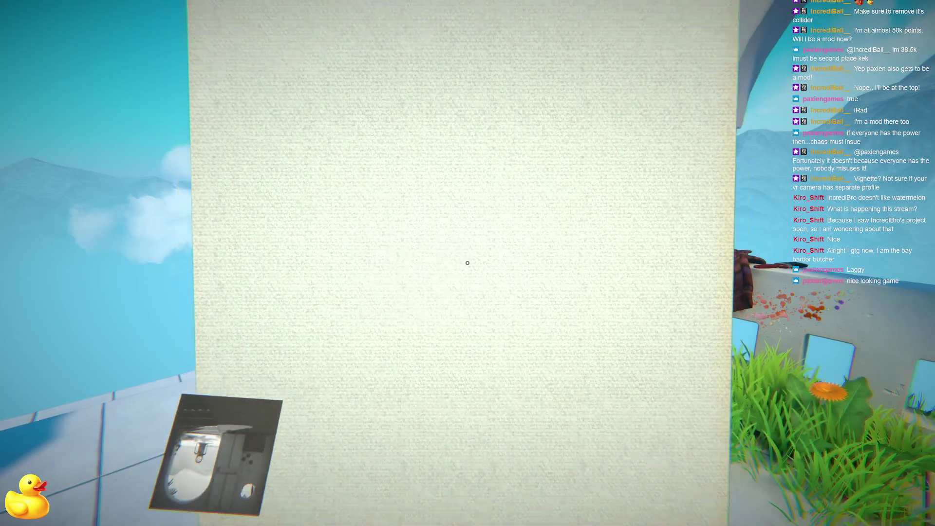
pyautogui.press('s')
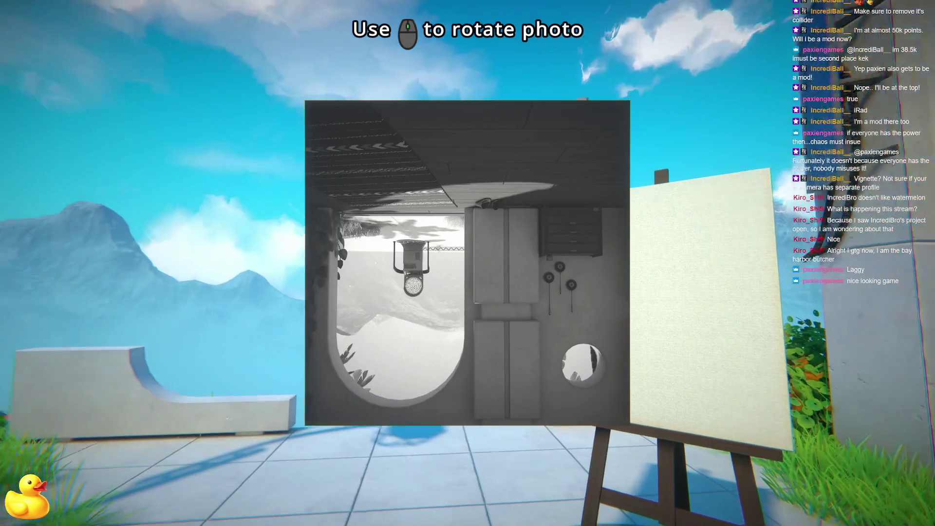
pyautogui.scroll(-3, 468, 263)
pyautogui.scroll(-2, 468, 264)
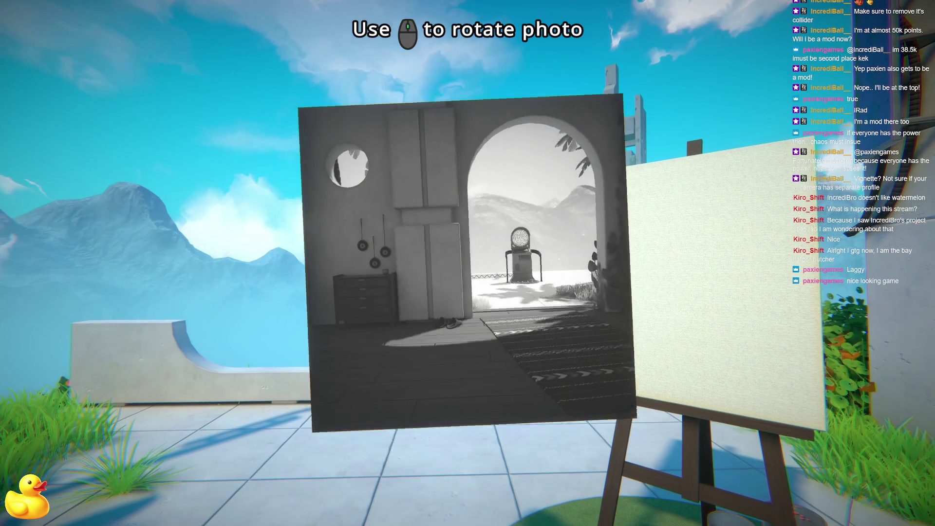
pyautogui.rightClick(468, 263)
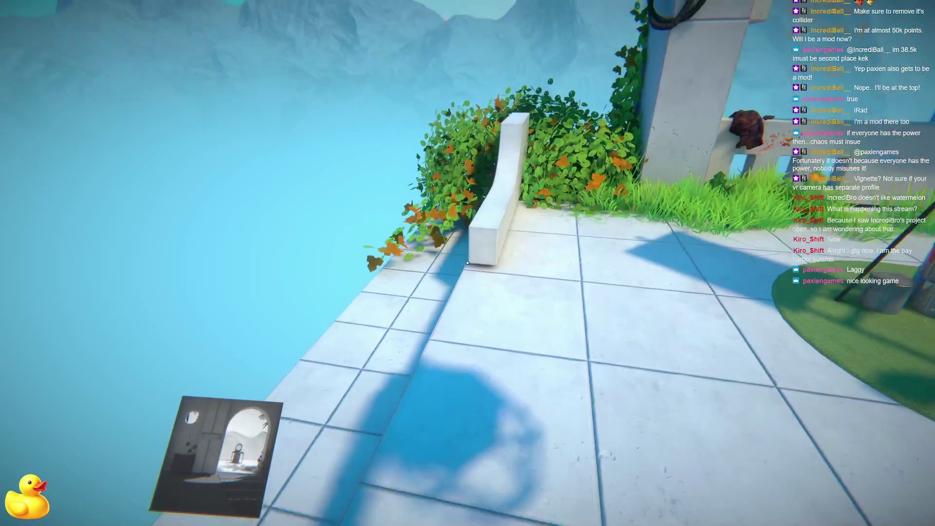
pyautogui.press('w')
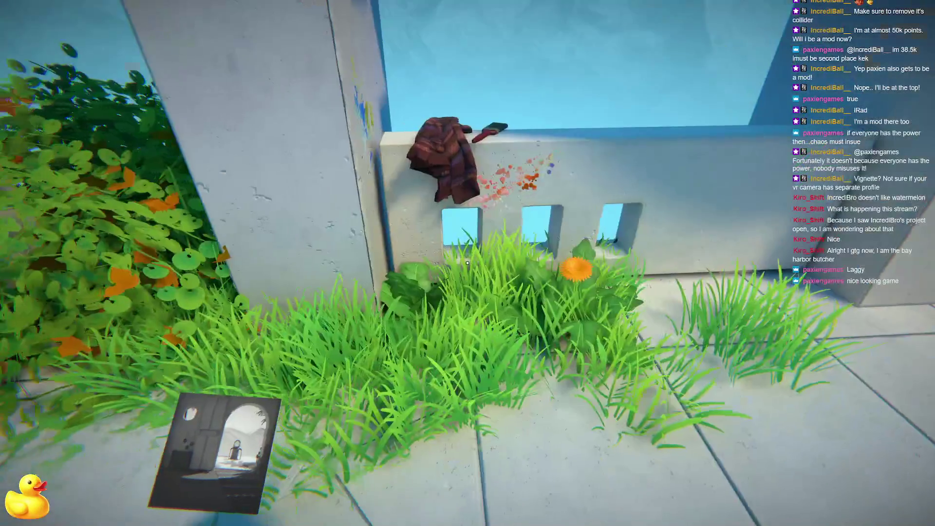
# Walk from the rag-and-brush ledge past the table and fallen chair to the grass planter edge
pyautogui.press('w')
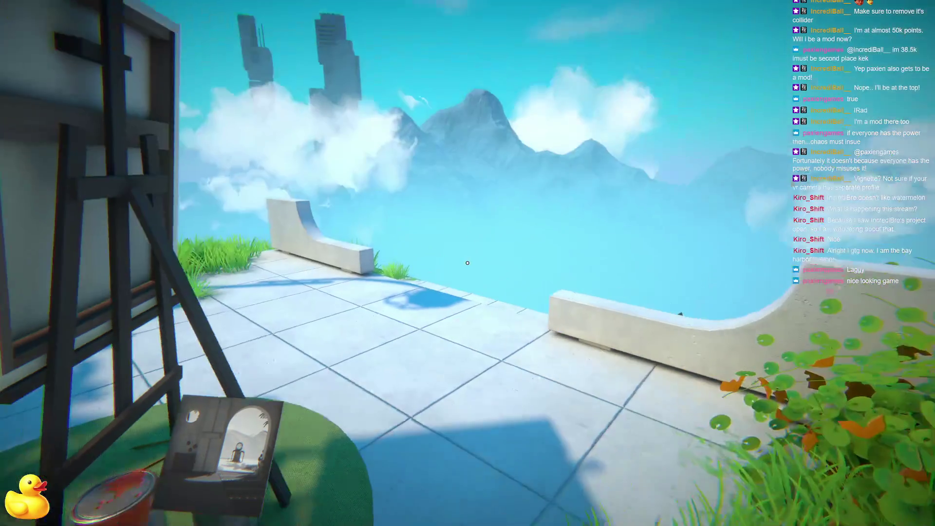
pyautogui.press('w')
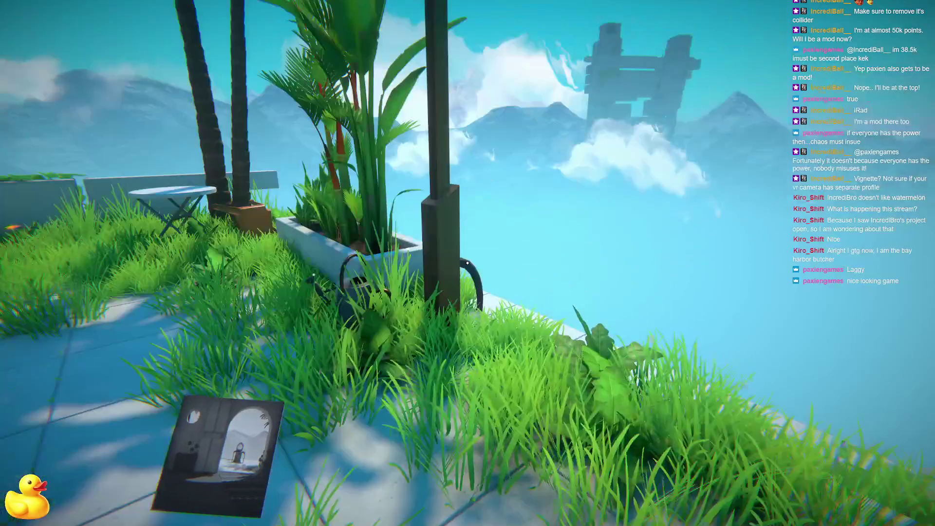
pyautogui.press('w')
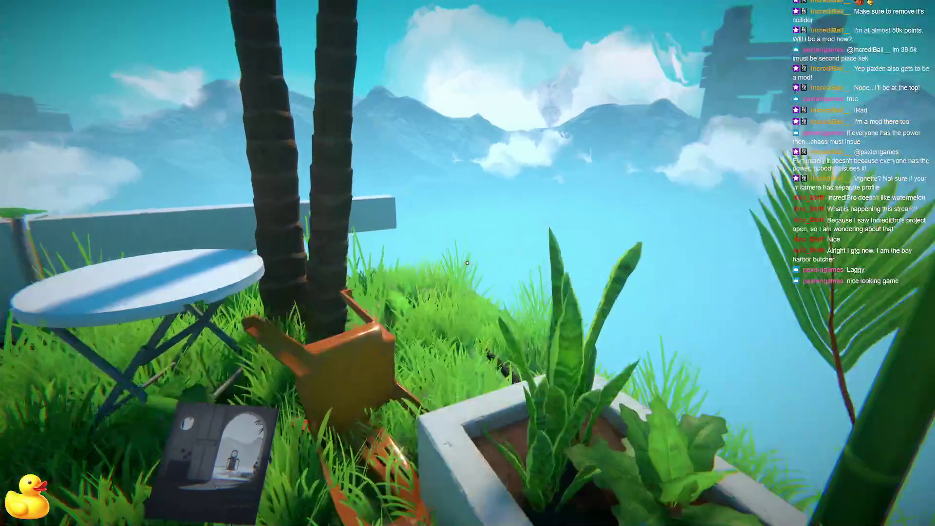
pyautogui.press('w')
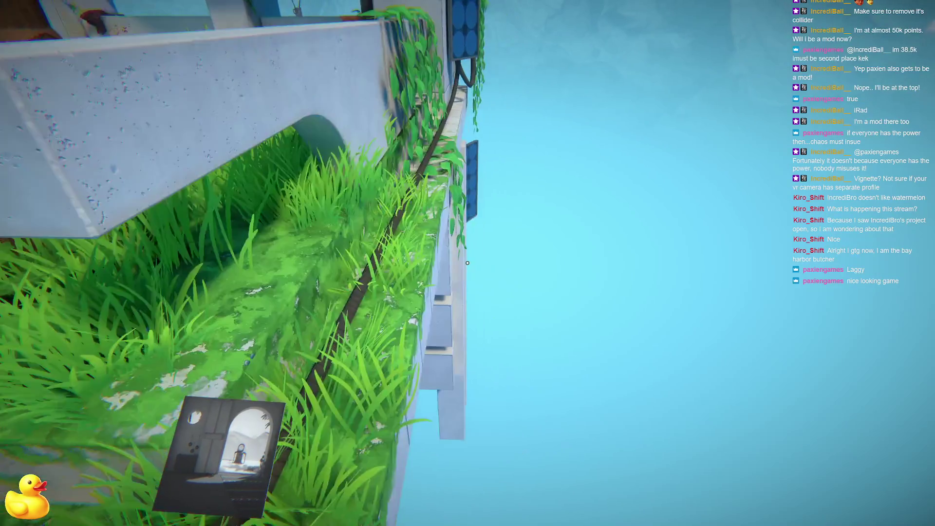
# Rewind time after the fall to get back onto the terrace
pyautogui.press('r')
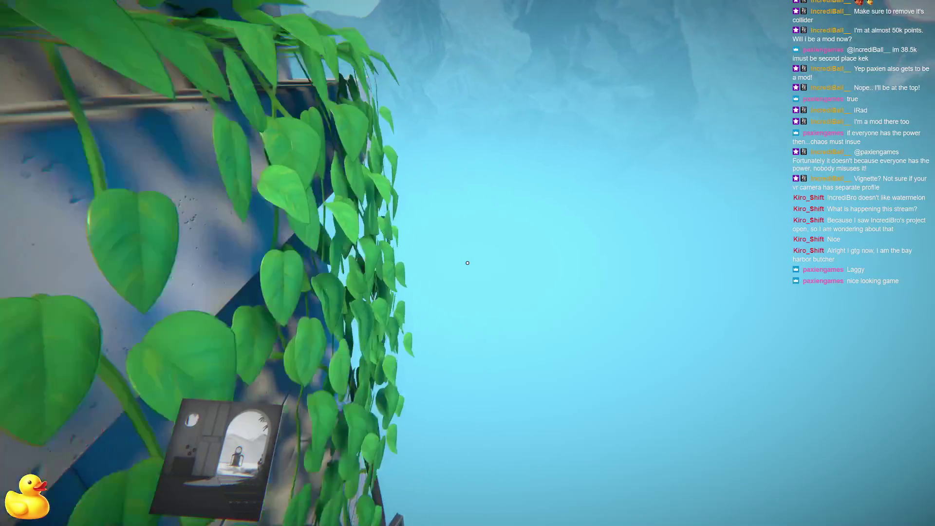
pyautogui.press('r')
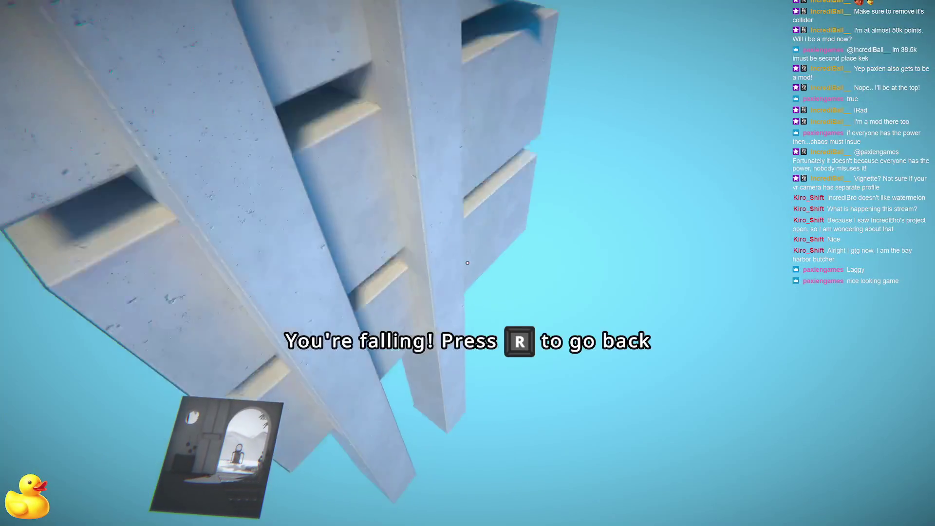
pyautogui.press('r')
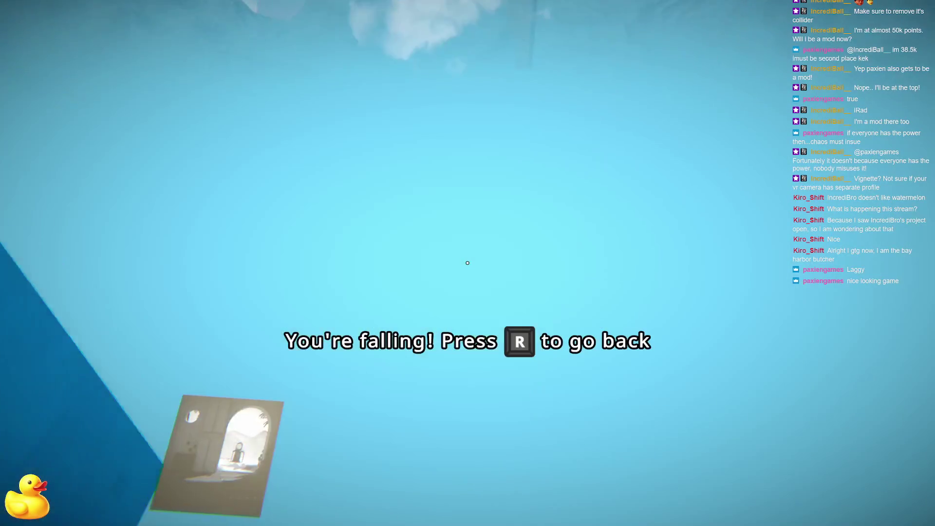
pyautogui.press('r')
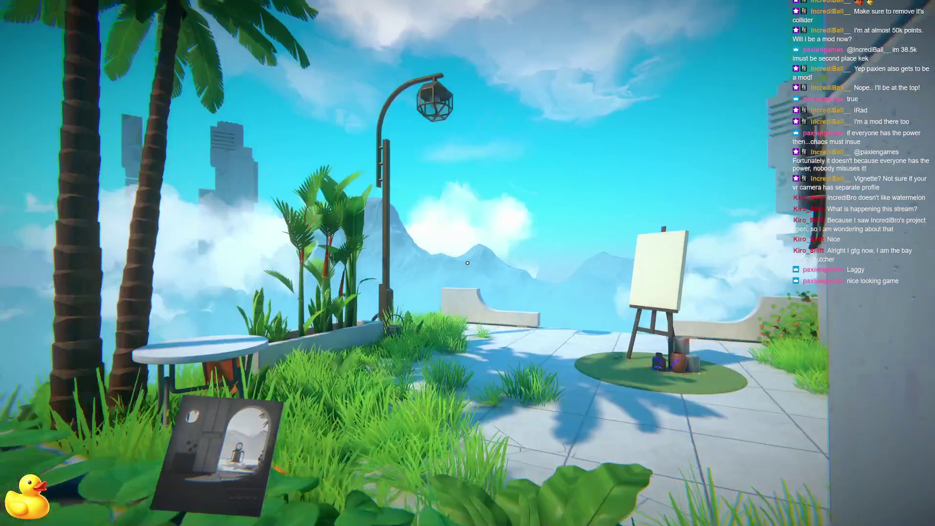
# Walk past the ledge and easel into the leafy planter, falling off again
pyautogui.press('w')
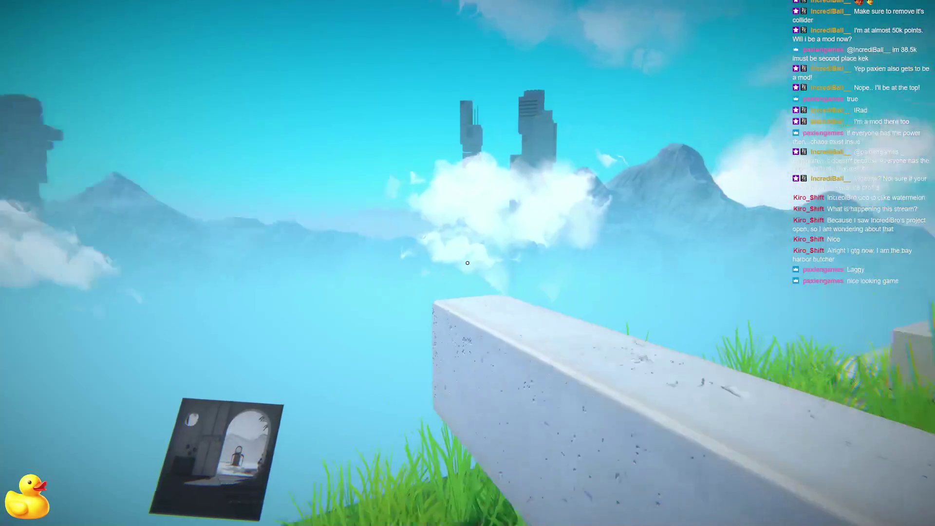
pyautogui.press('w')
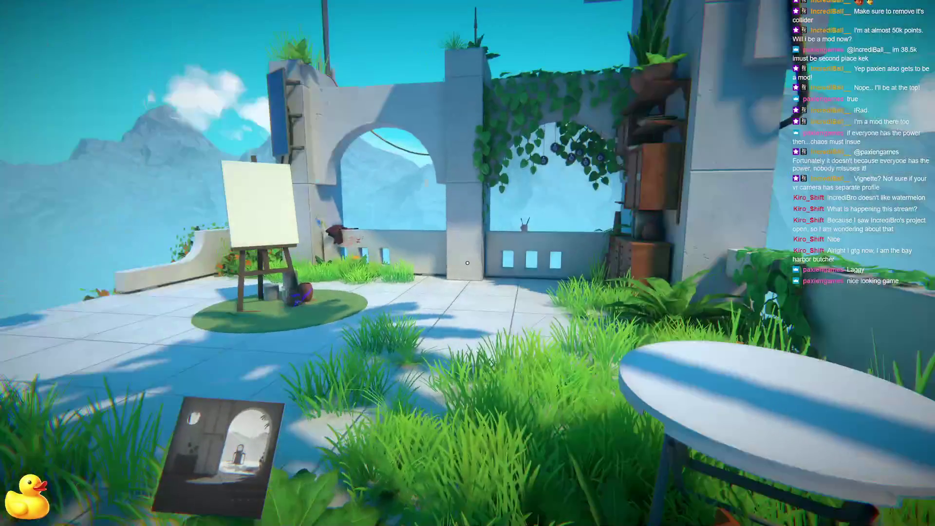
pyautogui.press('w')
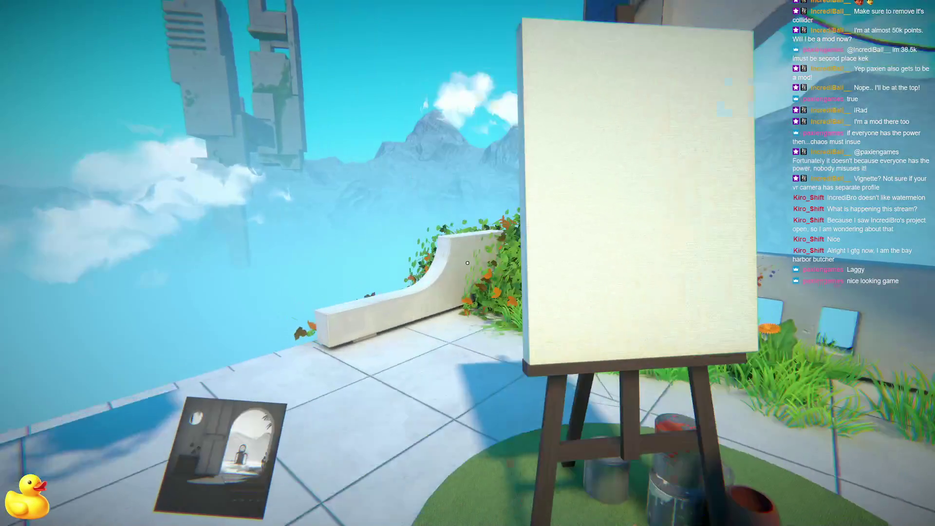
pyautogui.press('w')
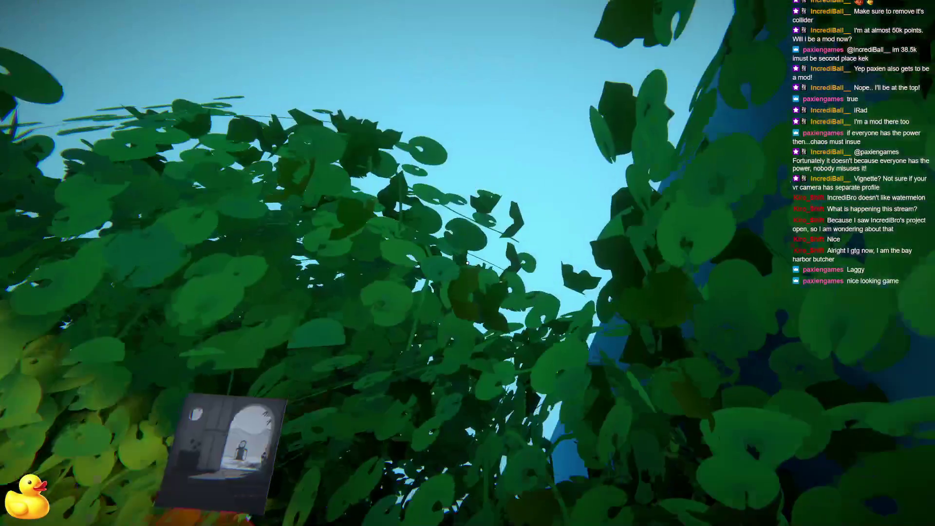
pyautogui.press('w')
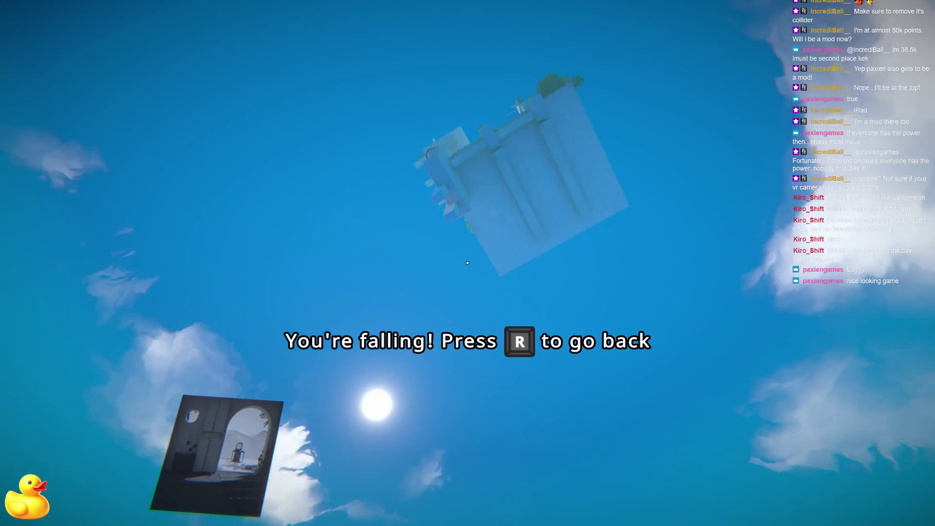
# Rewind the second fall and return to the terrace beside the wooden shelves
pyautogui.press('r')
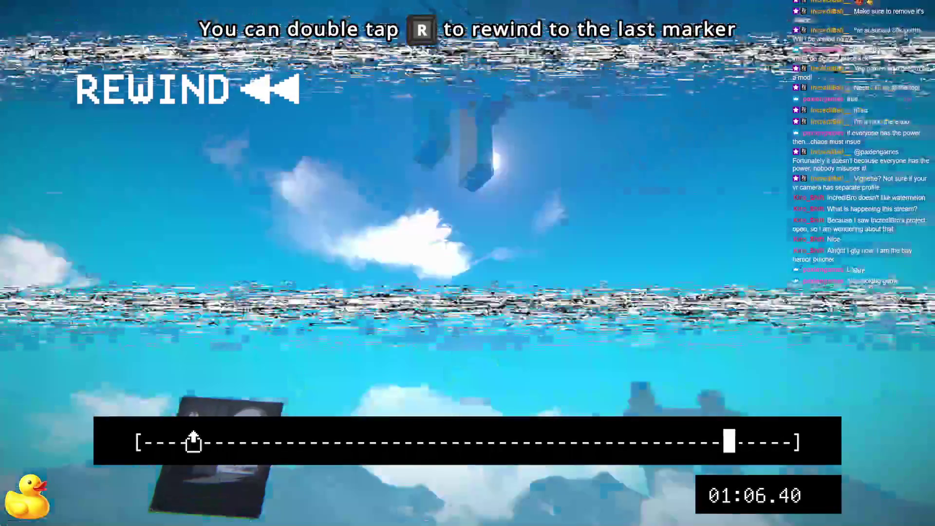
pyautogui.press('r')
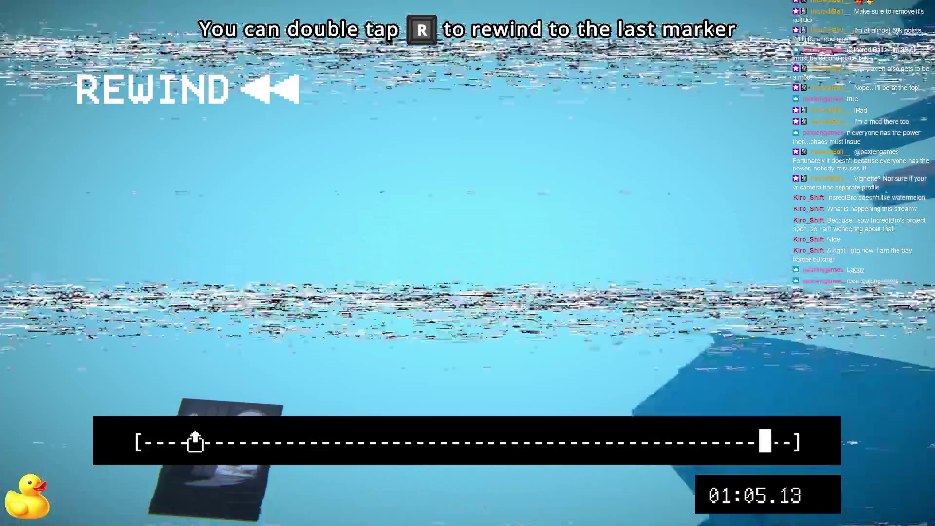
pyautogui.press('r')
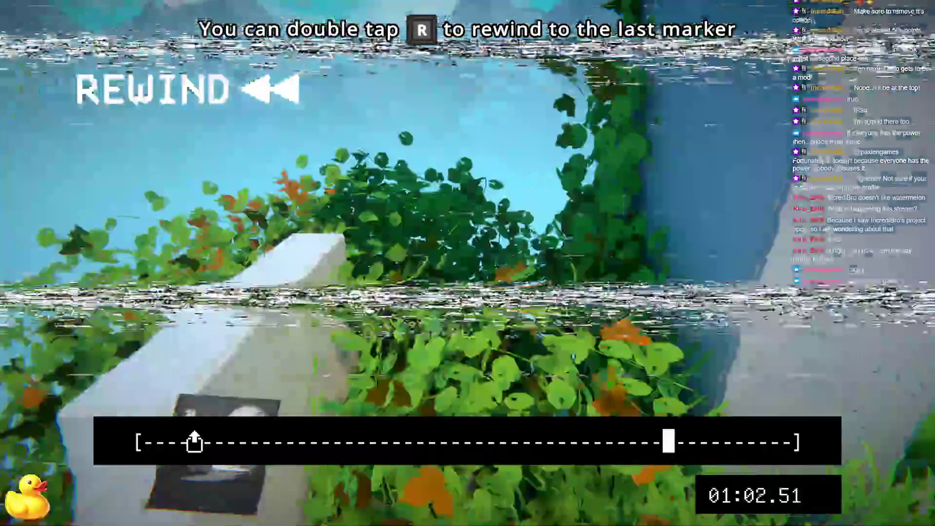
pyautogui.press('w')
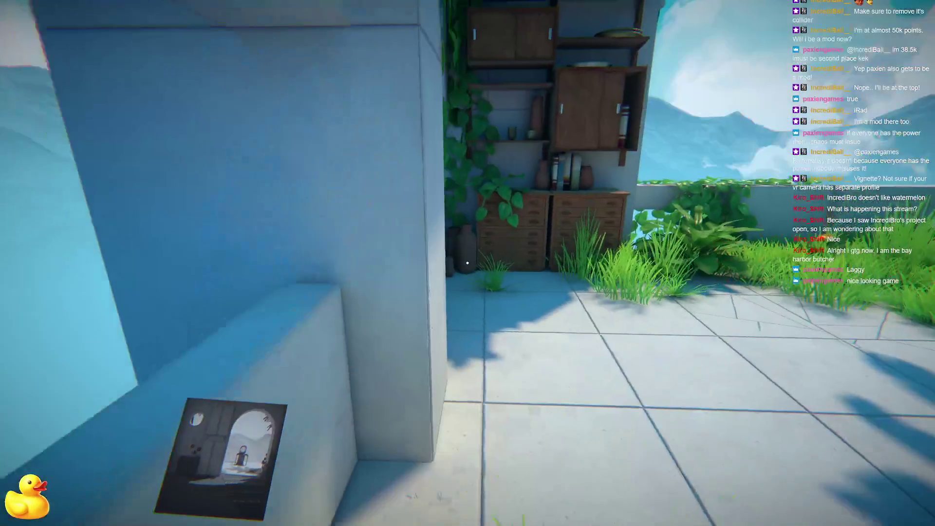
pyautogui.press('e')
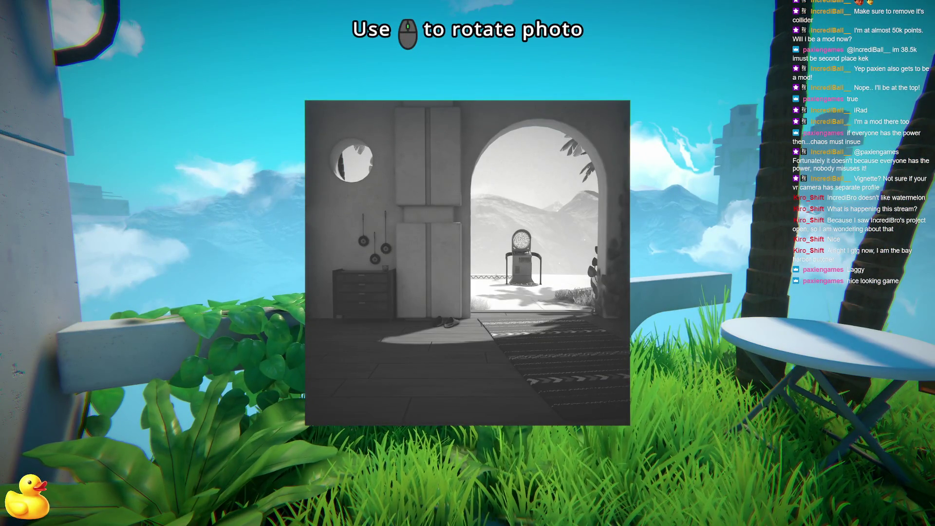
pyautogui.press('e')
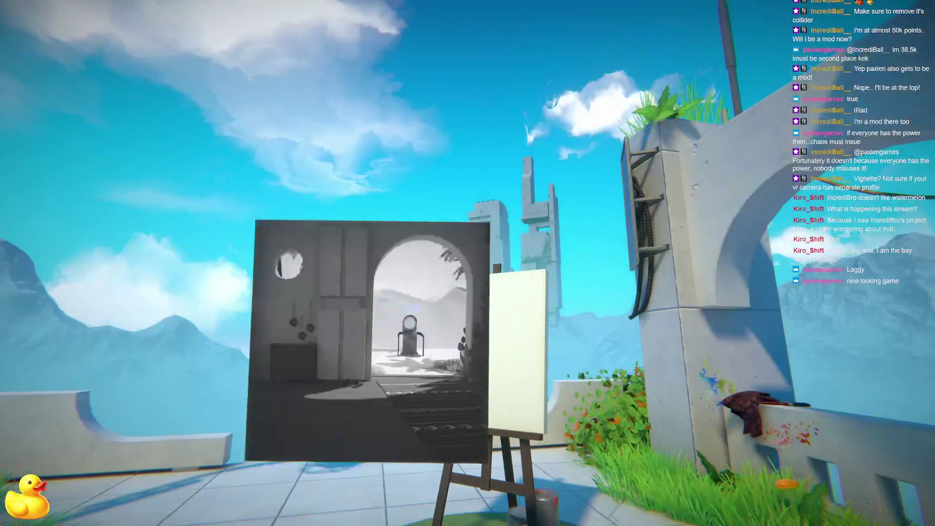
pyautogui.press('e')
pyautogui.press('e')
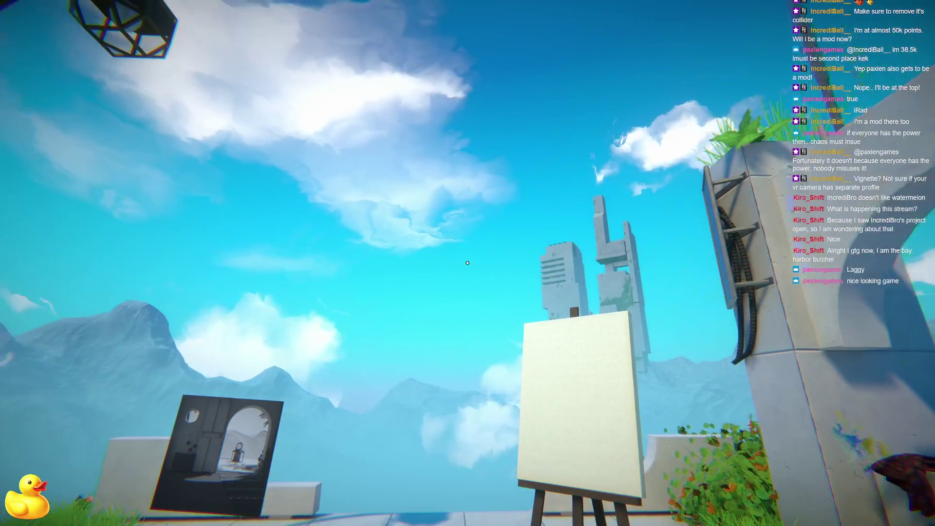
pyautogui.press('e')
pyautogui.scroll(-1, 467, 263)
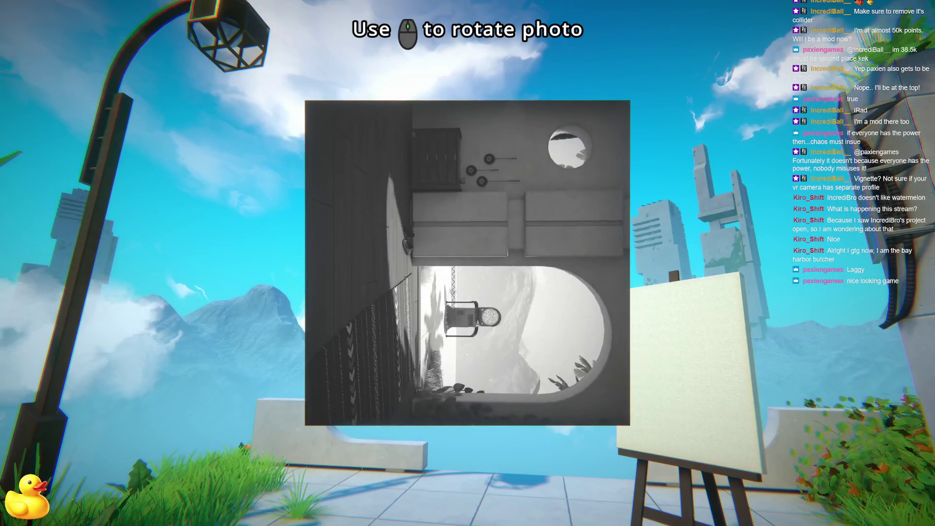
pyautogui.scroll(-2, 467, 263)
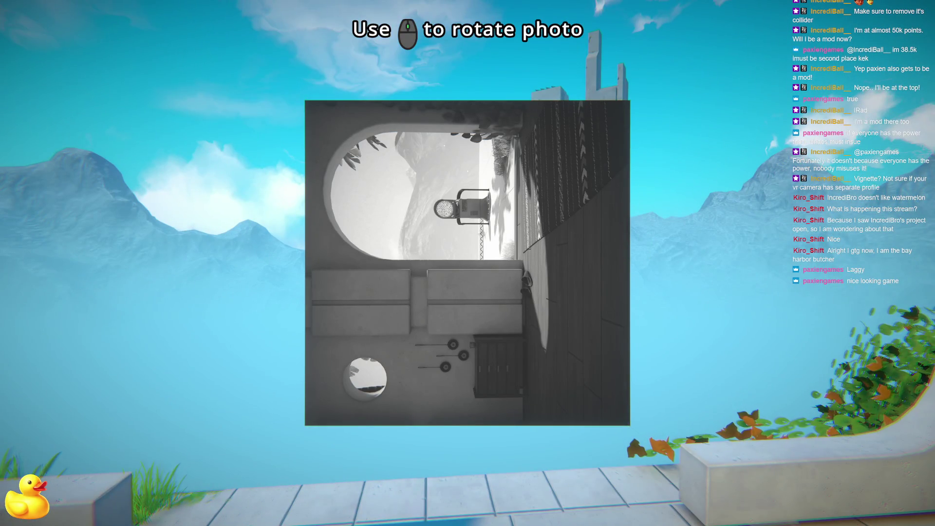
pyautogui.scroll(-2, 467, 263)
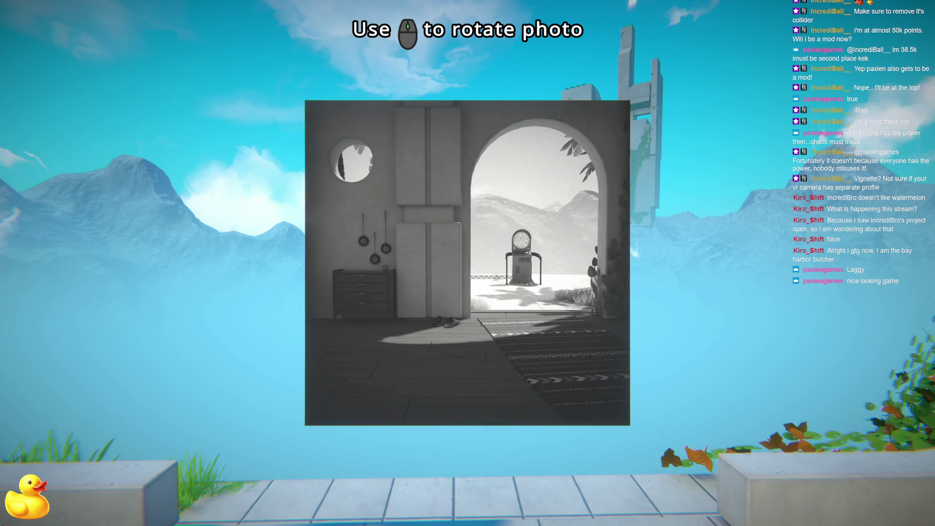
pyautogui.rightClick(468, 263)
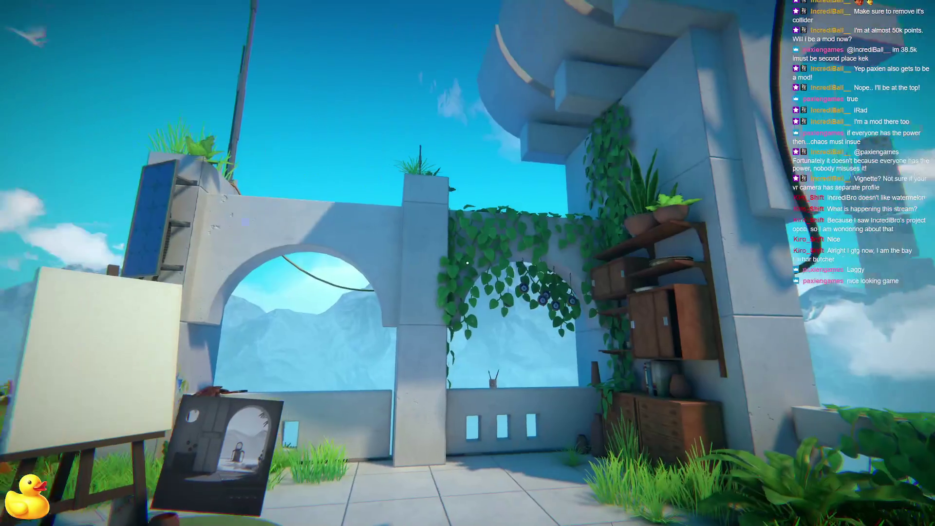
pyautogui.rightClick(467, 263)
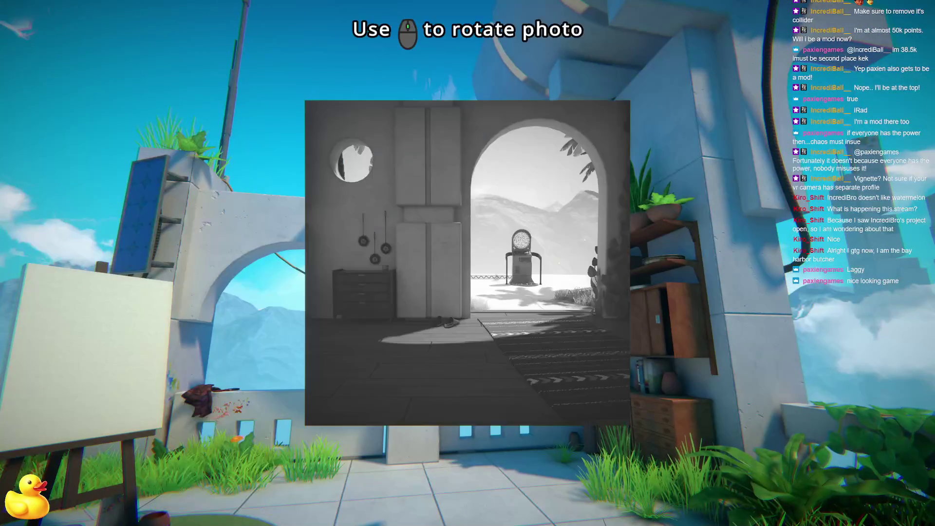
pyautogui.rightClick(468, 263)
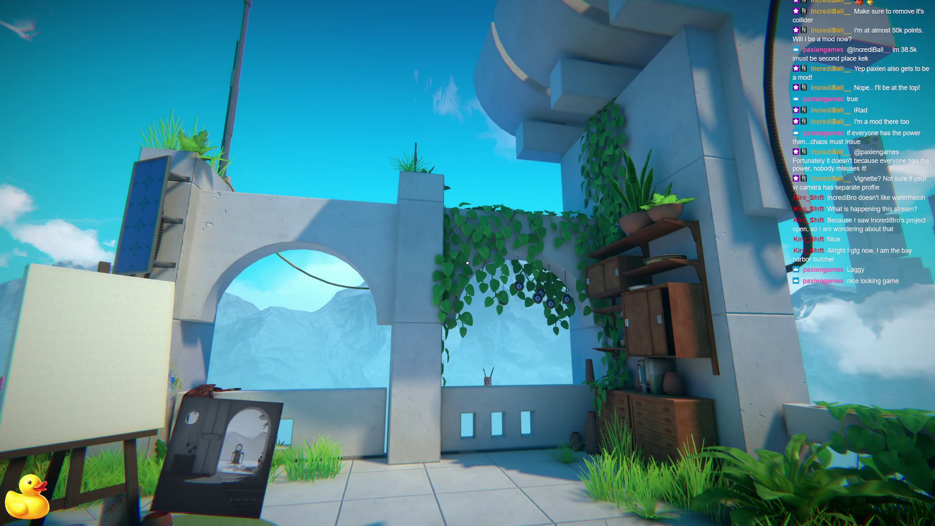
pyautogui.rightClick(468, 263)
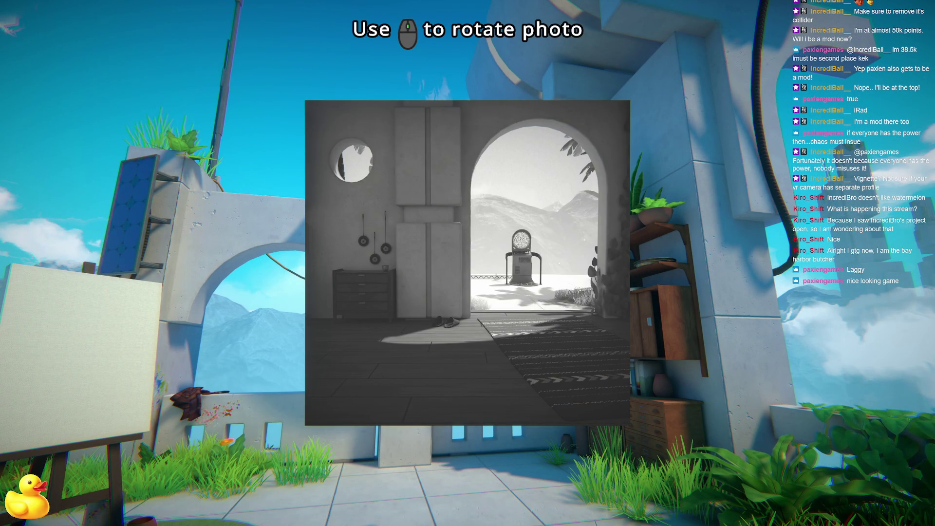
pyautogui.rightClick(468, 263)
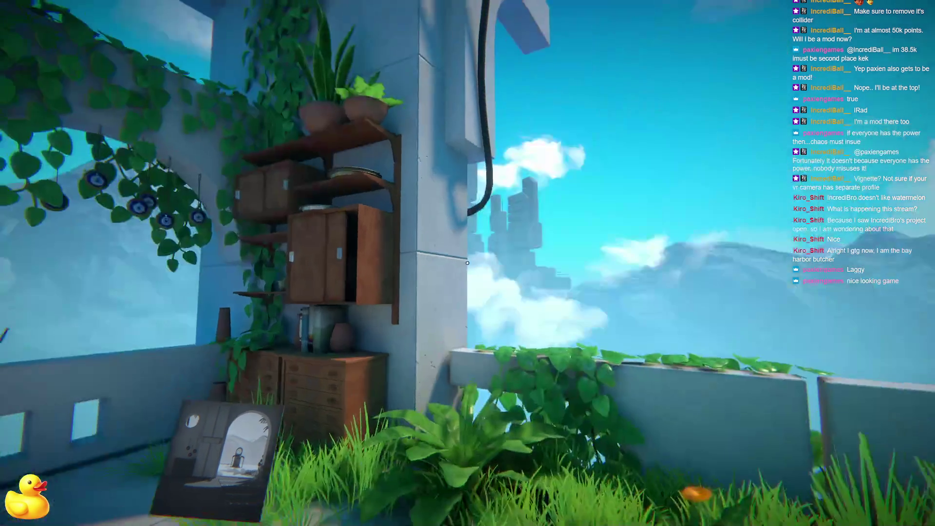
pyautogui.press('w')
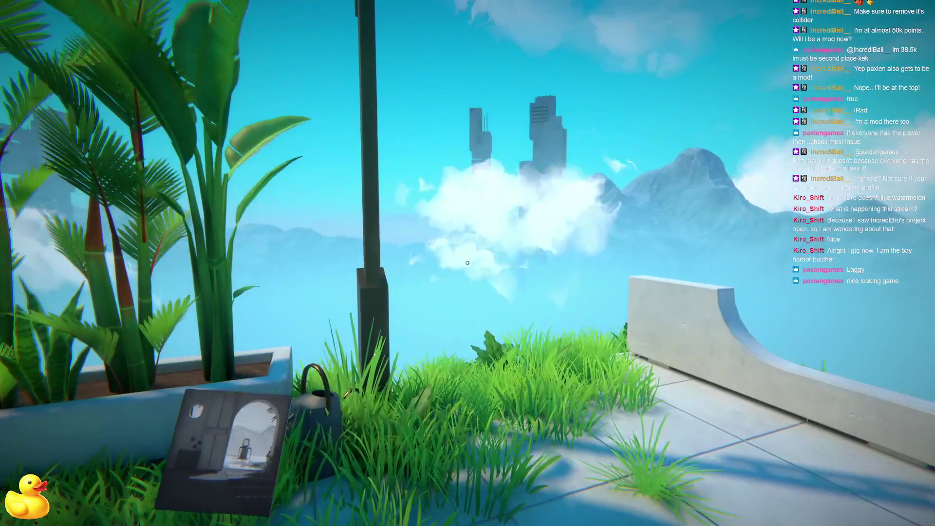
pyautogui.rightClick(467, 263)
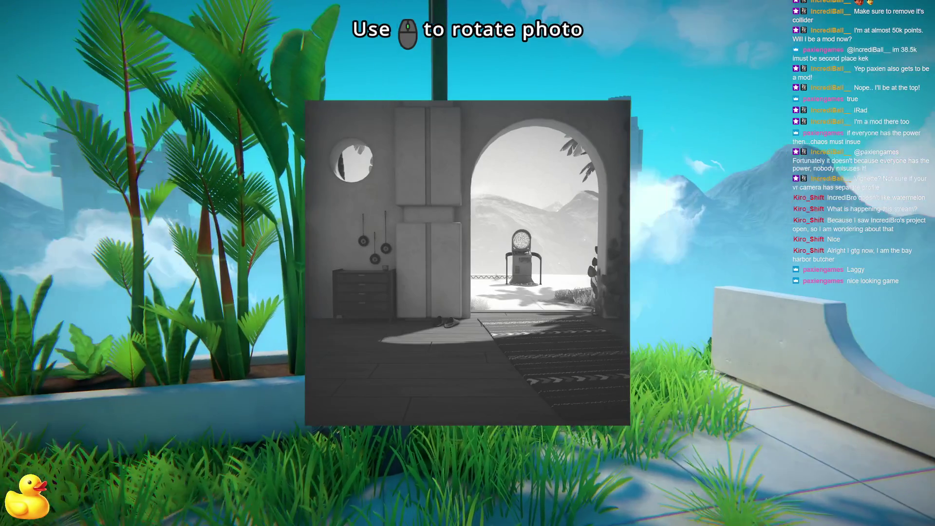
pyautogui.press('w')
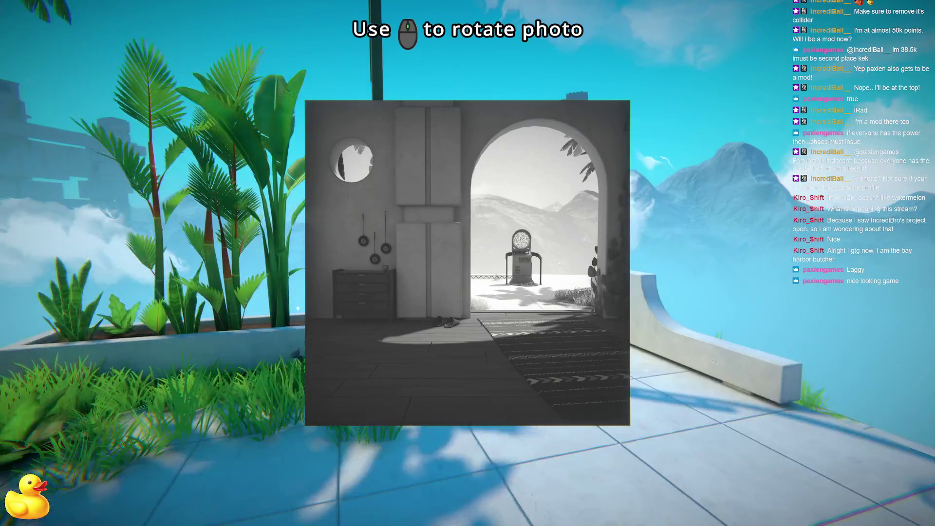
pyautogui.press('w')
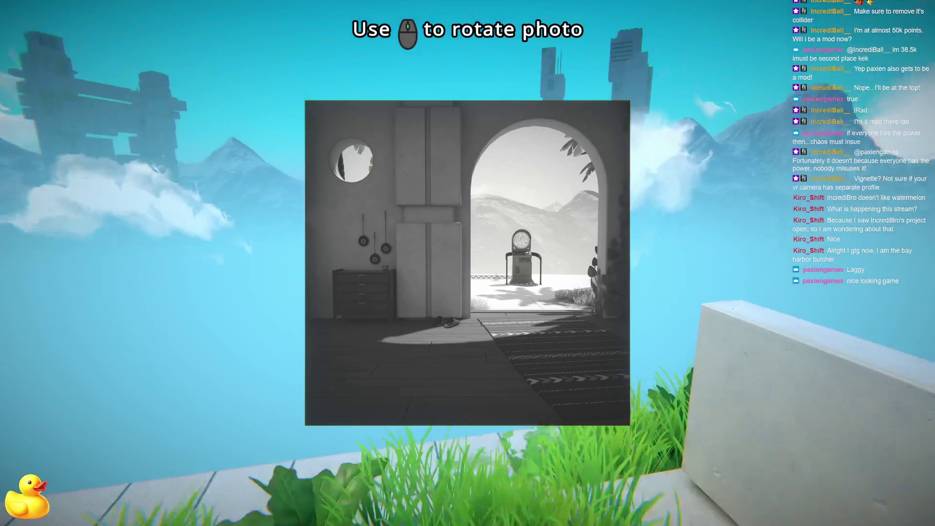
pyautogui.rightClick(468, 263)
pyautogui.rightClick(468, 263)
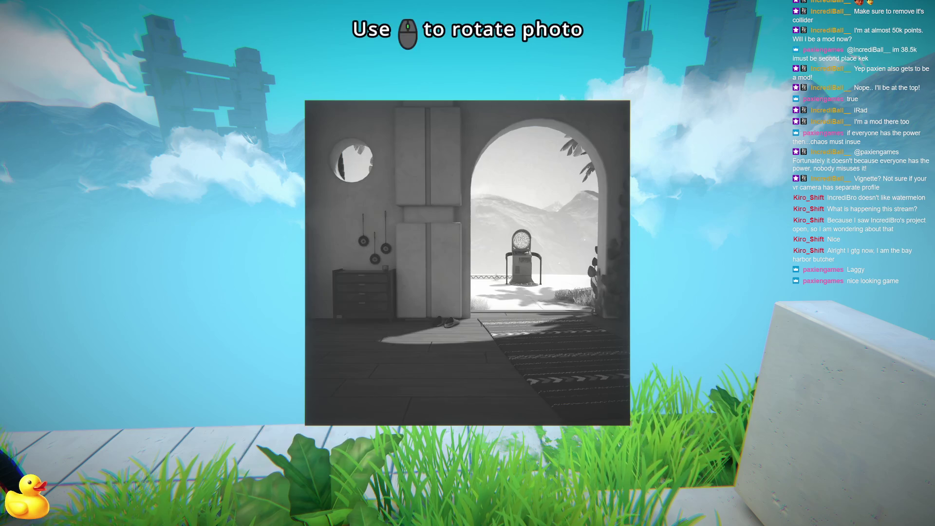
pyautogui.click(467, 263)
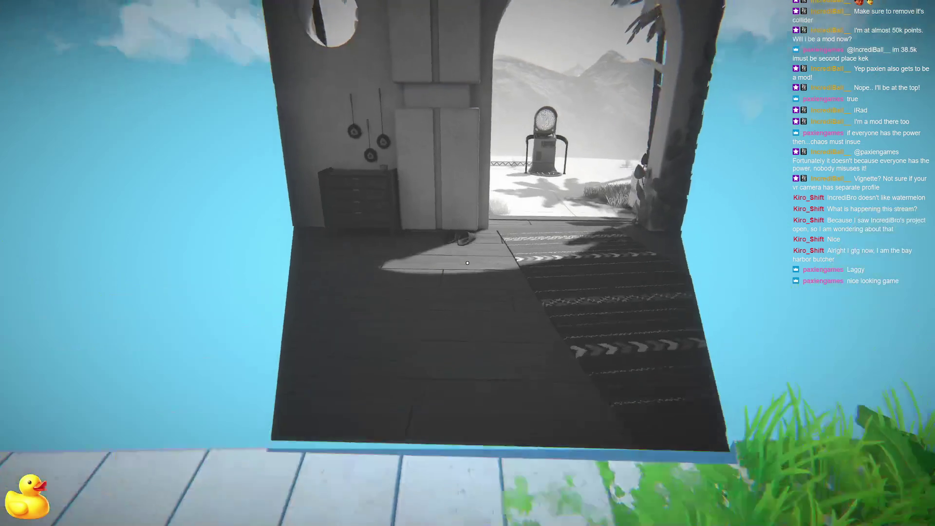
pyautogui.press('w')
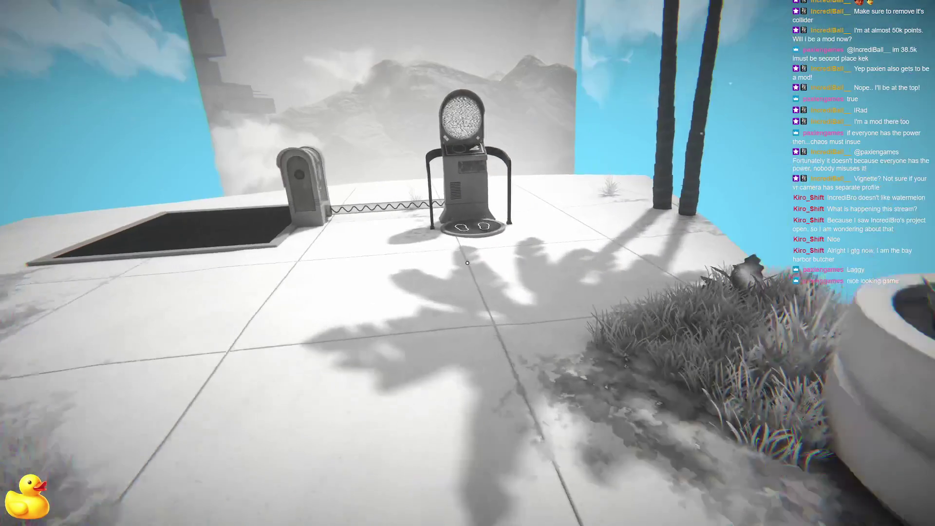
pyautogui.press('w')
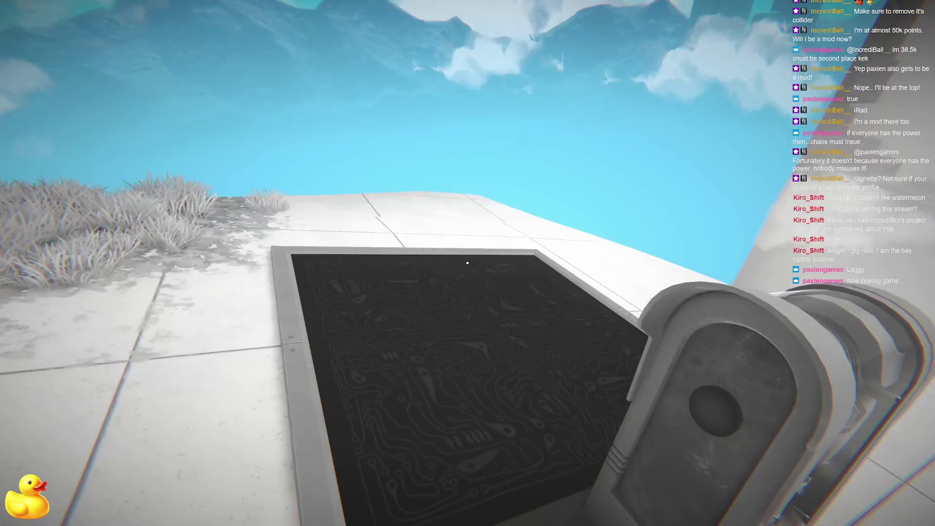
pyautogui.press('w')
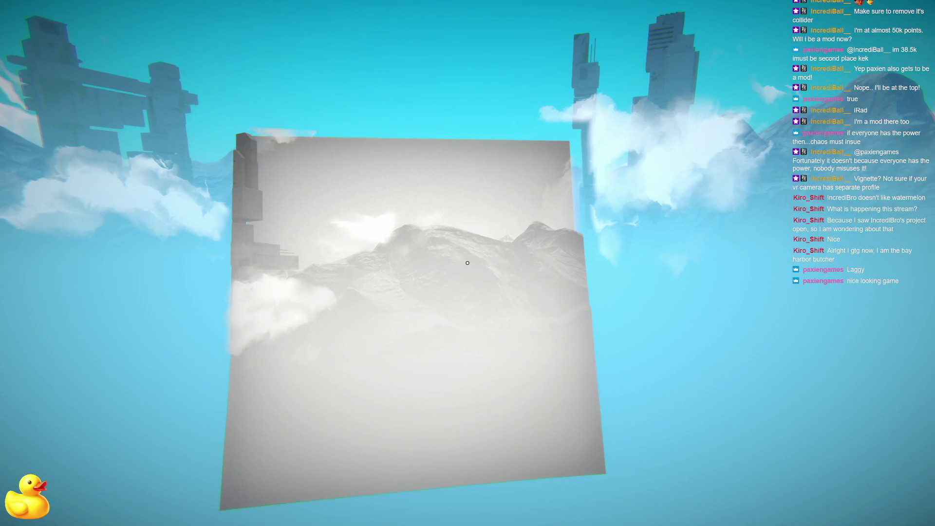
pyautogui.press('w')
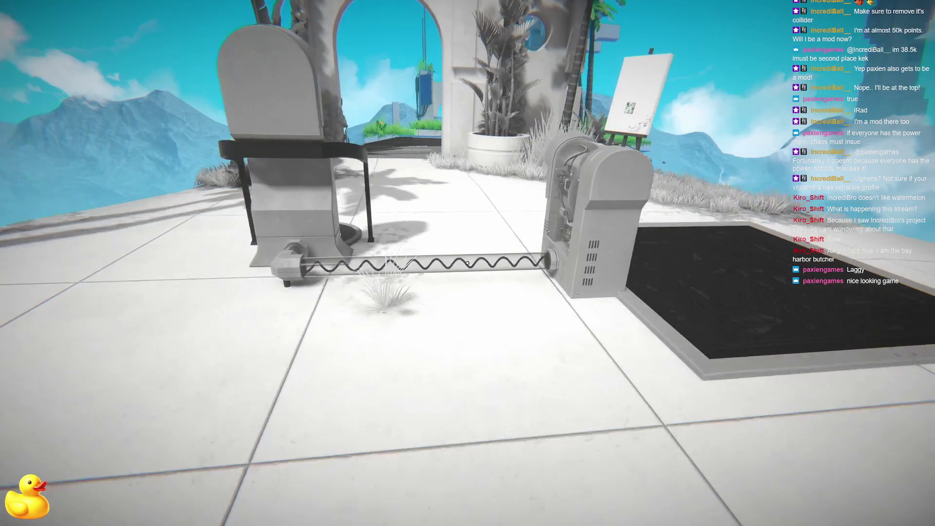
pyautogui.press('w')
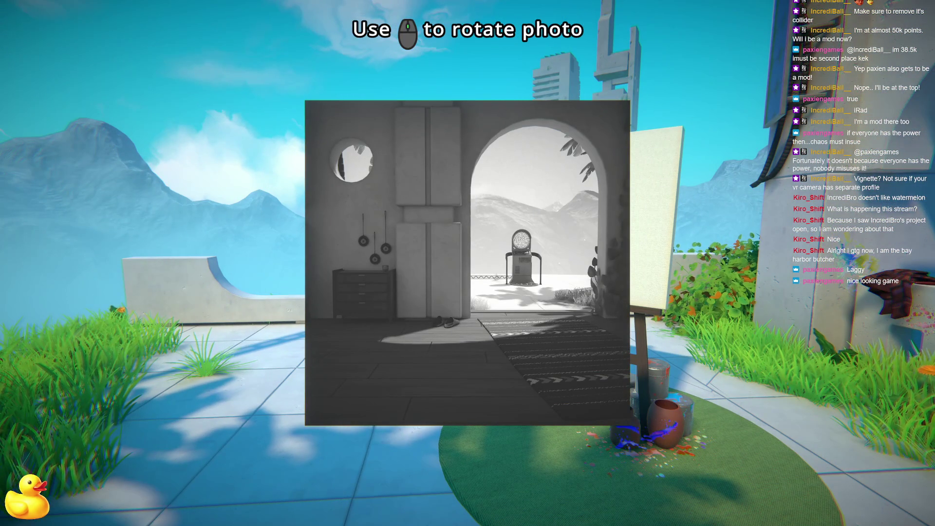
# Place the held room photo behind the easel and walk toward it
pyautogui.rightClick(467, 263)
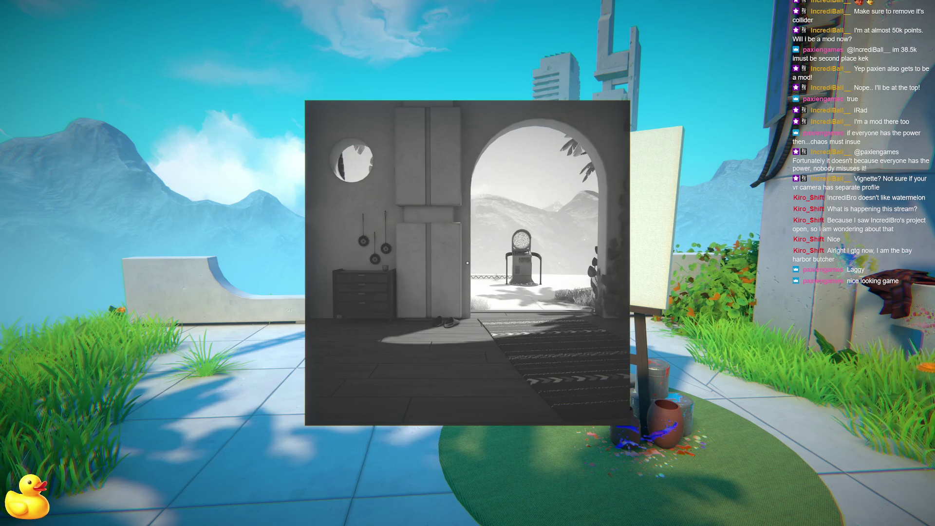
pyautogui.click(468, 263)
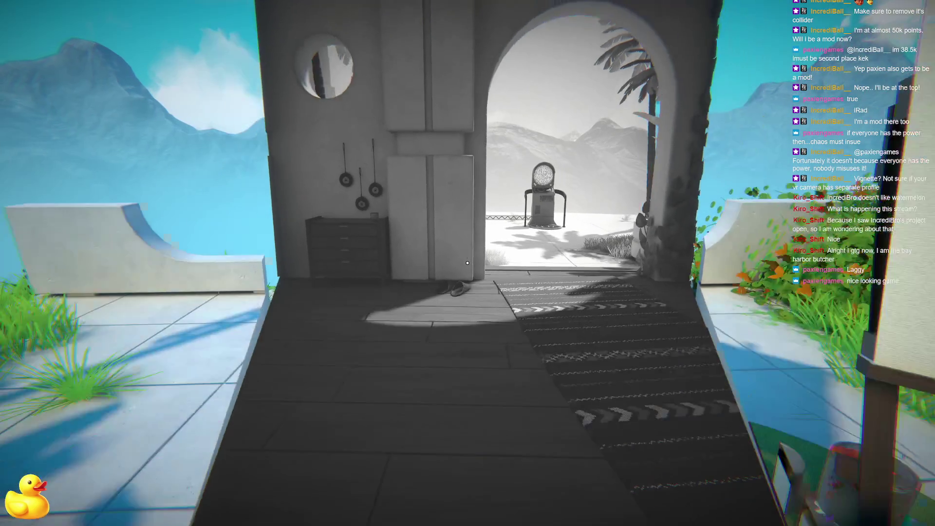
pyautogui.press('w')
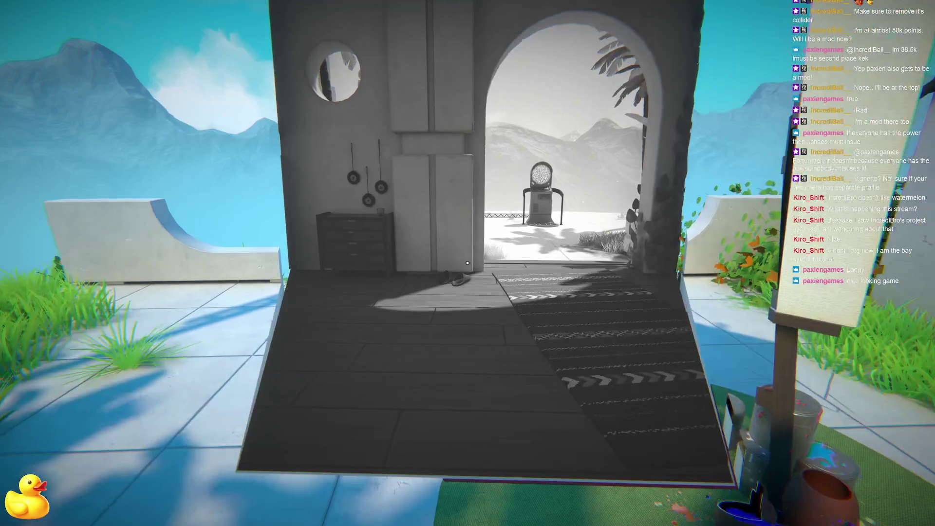
pyautogui.press('s')
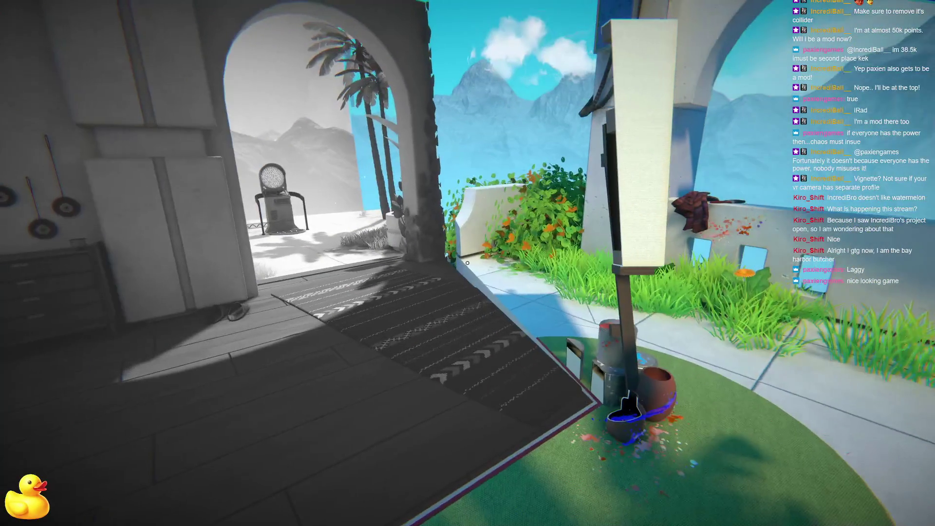
pyautogui.press('w')
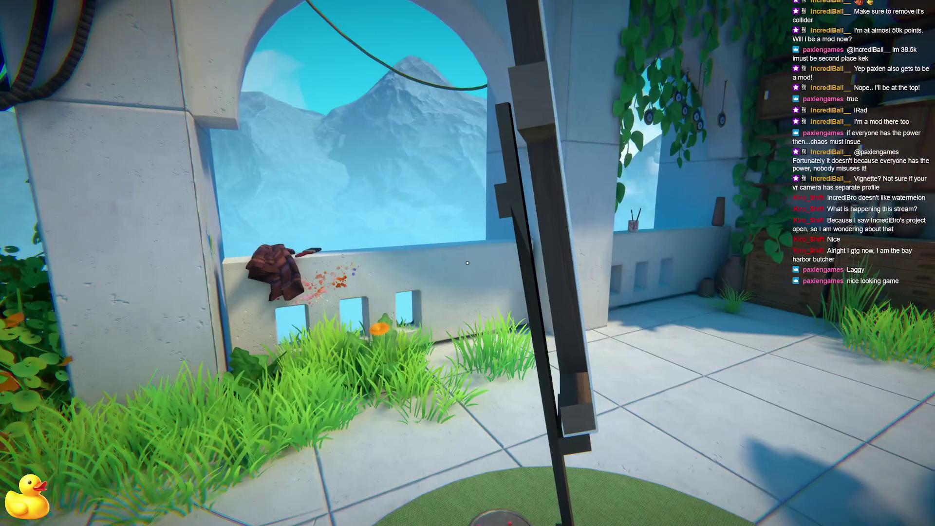
# Look over the terrace around the room board, then rewind time to undo the placement
pyautogui.press('s')
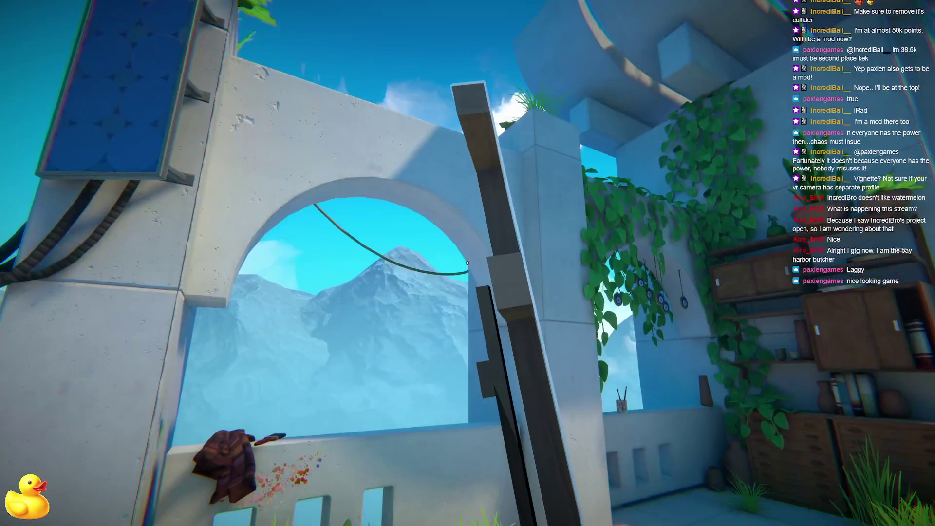
pyautogui.press('s')
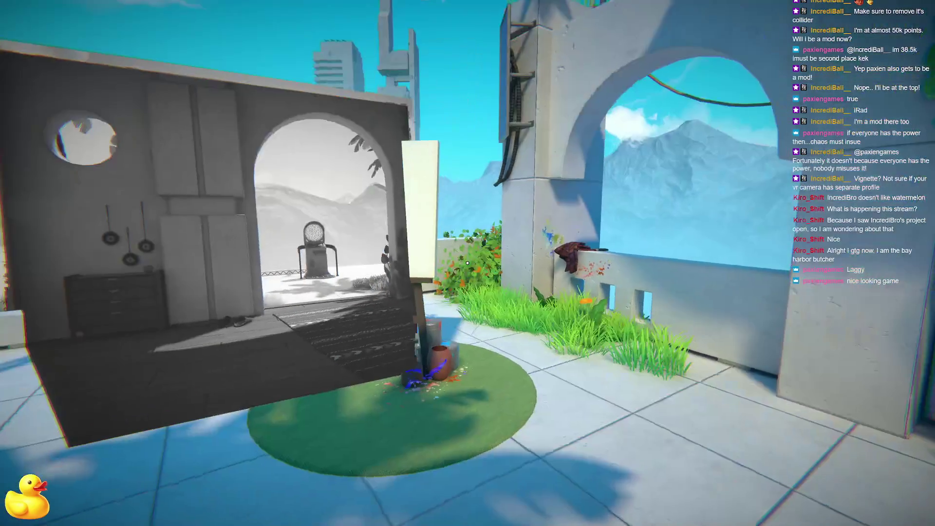
pyautogui.press('s')
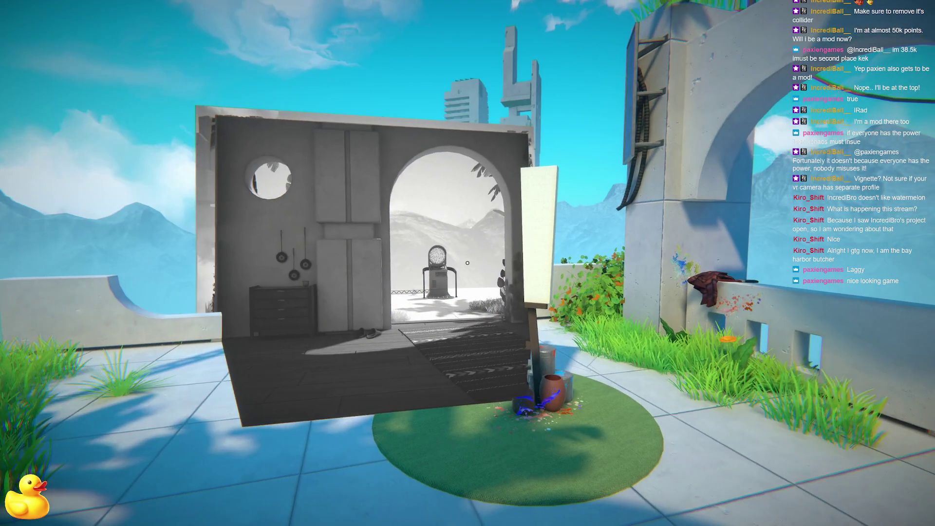
pyautogui.press('w')
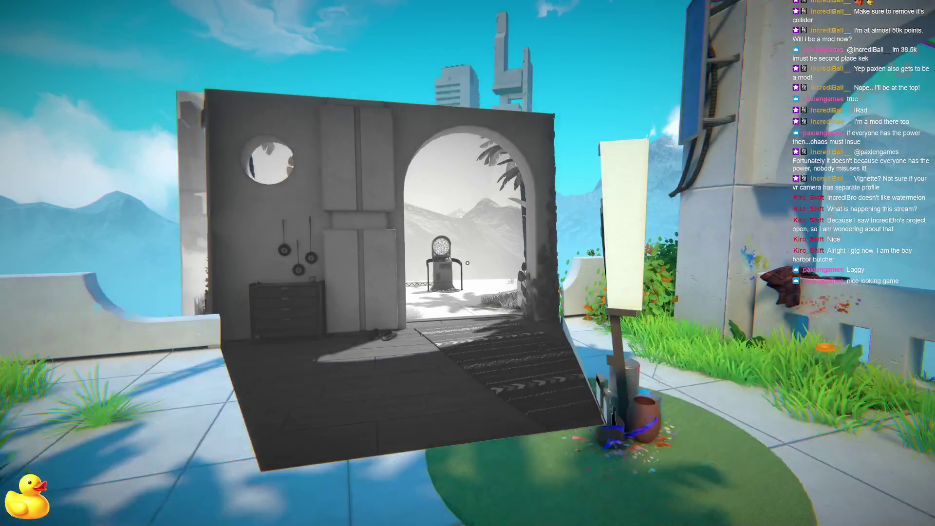
pyautogui.press('w')
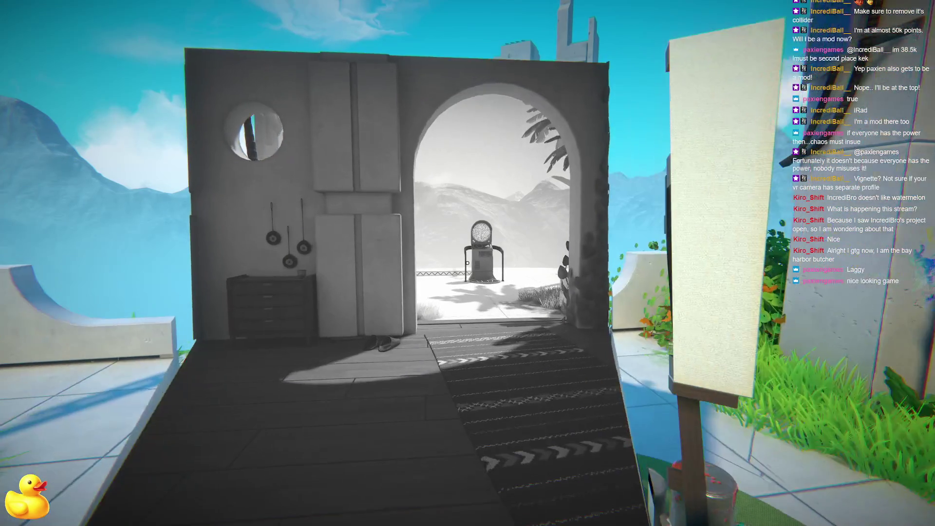
pyautogui.press('s')
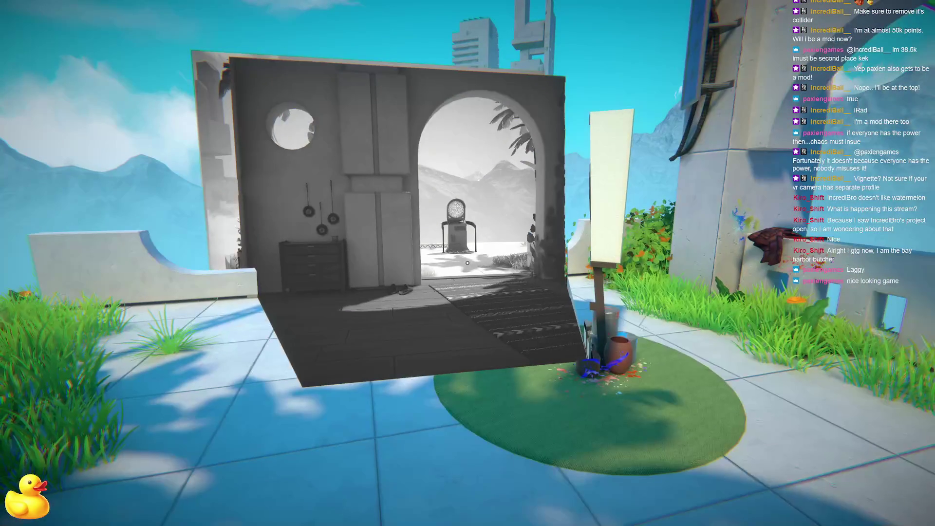
pyautogui.press('r')
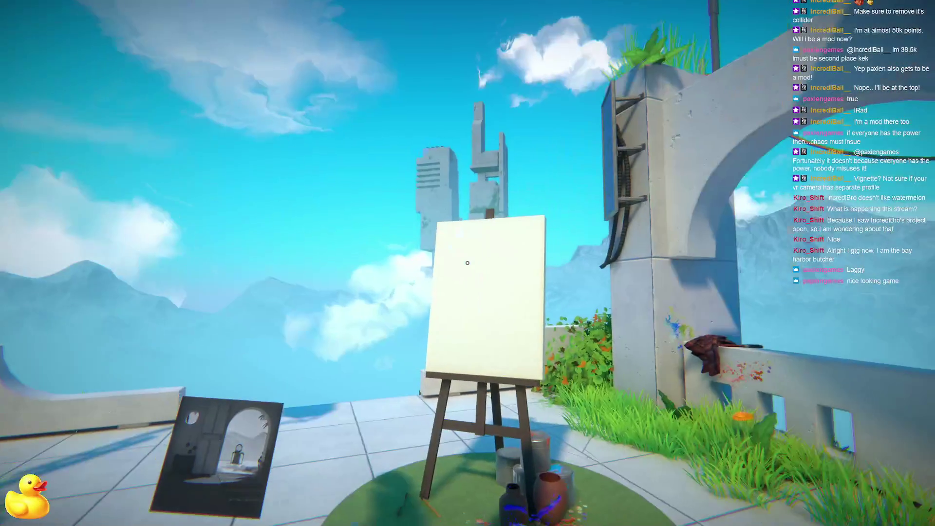
# Aim the room photo toward the grassy ledge and place it, then try the teleporter, which needs power
pyautogui.rightClick(468, 263)
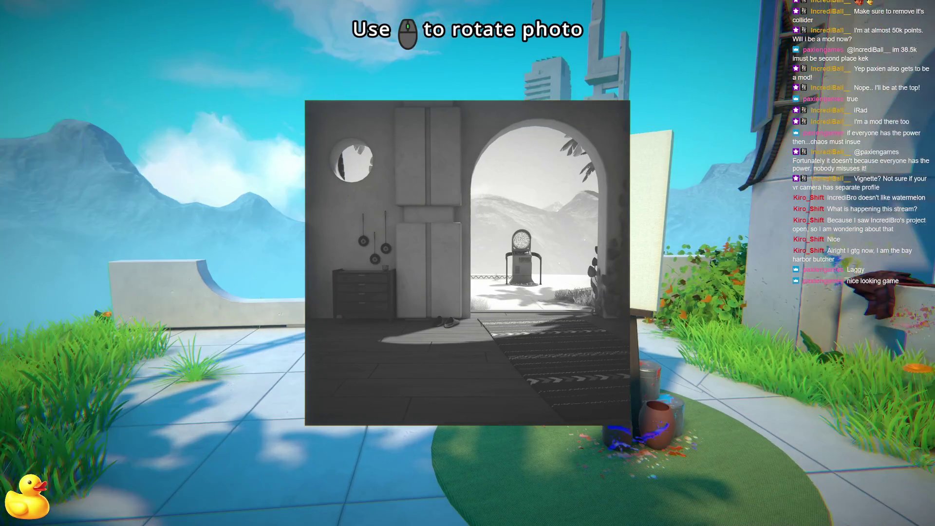
pyautogui.rightClick(467, 263)
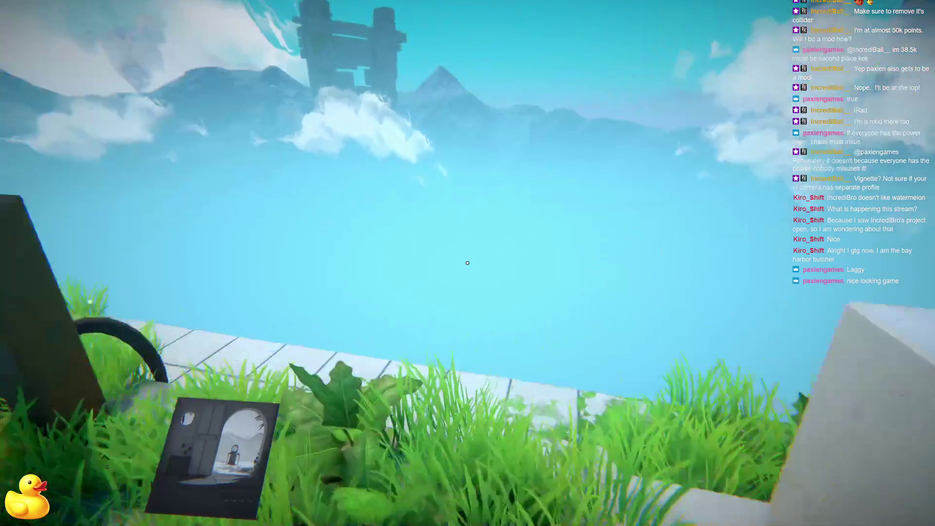
pyautogui.rightClick(468, 263)
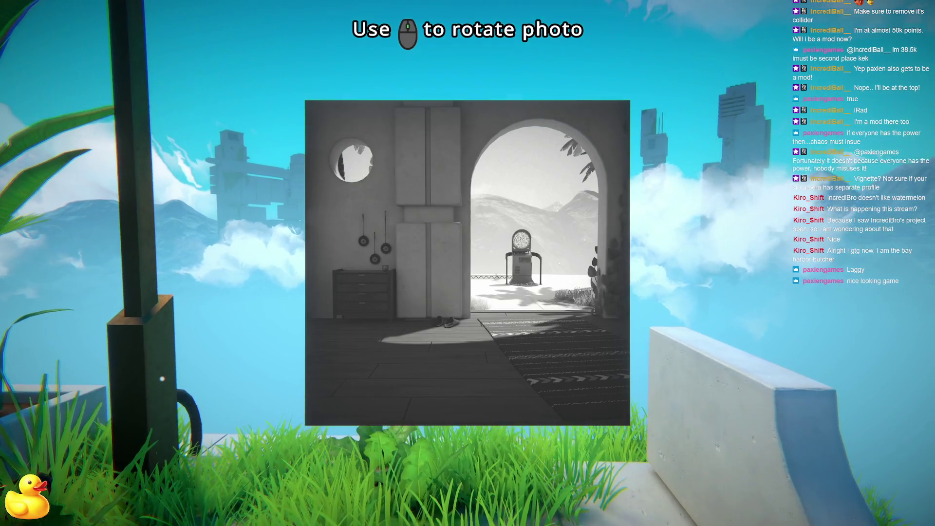
pyautogui.rightClick(467, 263)
pyautogui.rightClick(468, 263)
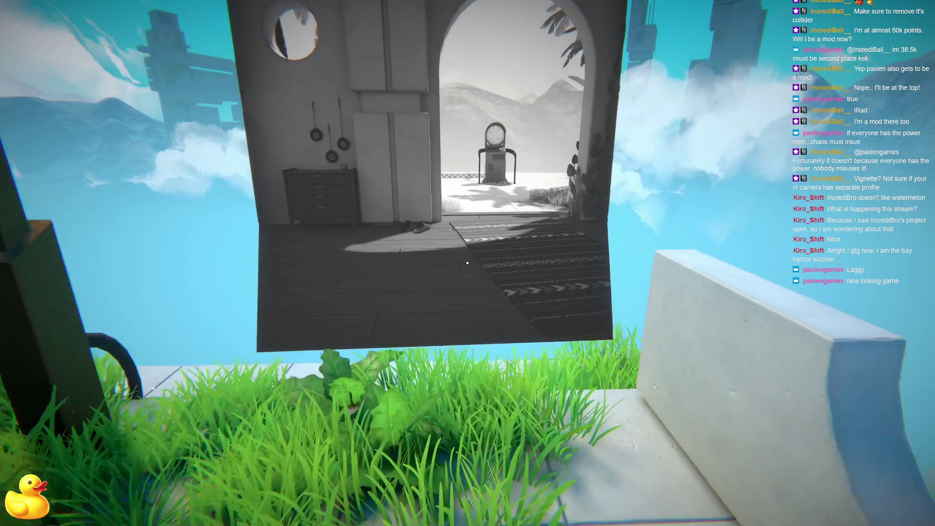
pyautogui.click(468, 263)
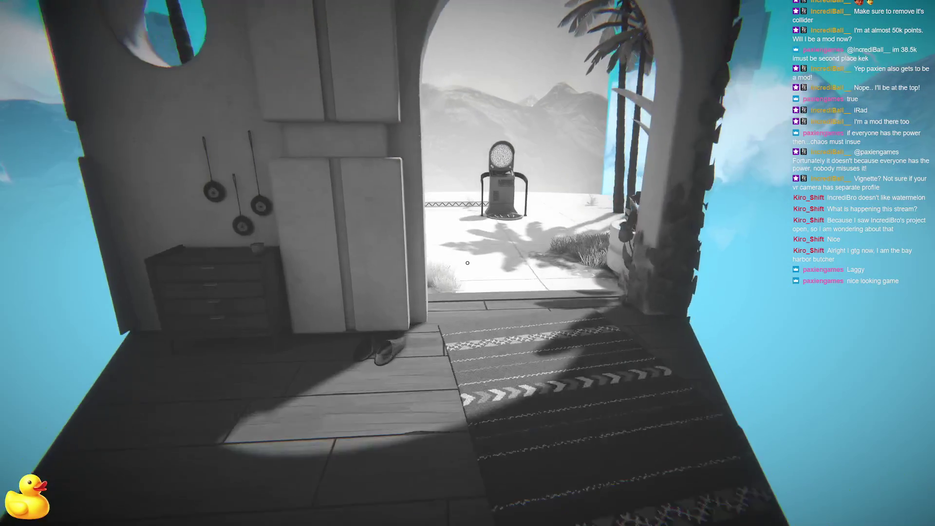
pyautogui.press('w')
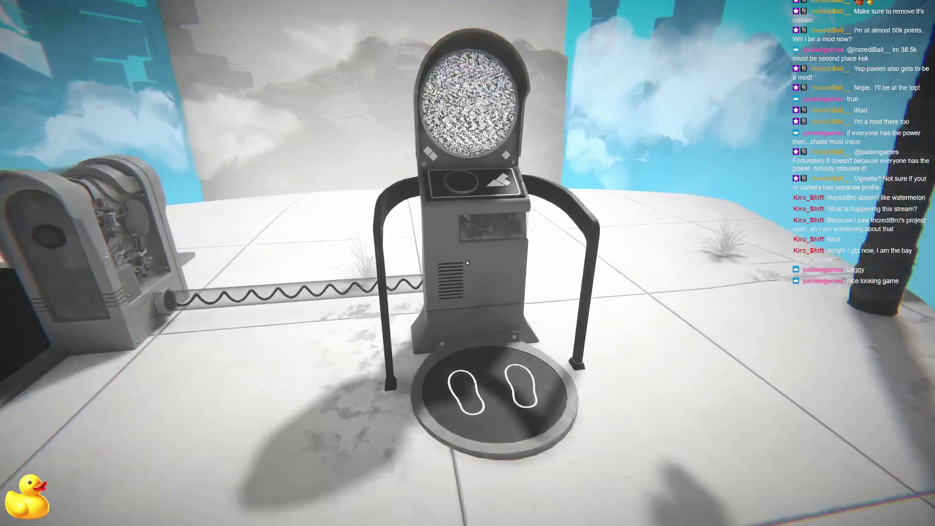
pyautogui.click(467, 263)
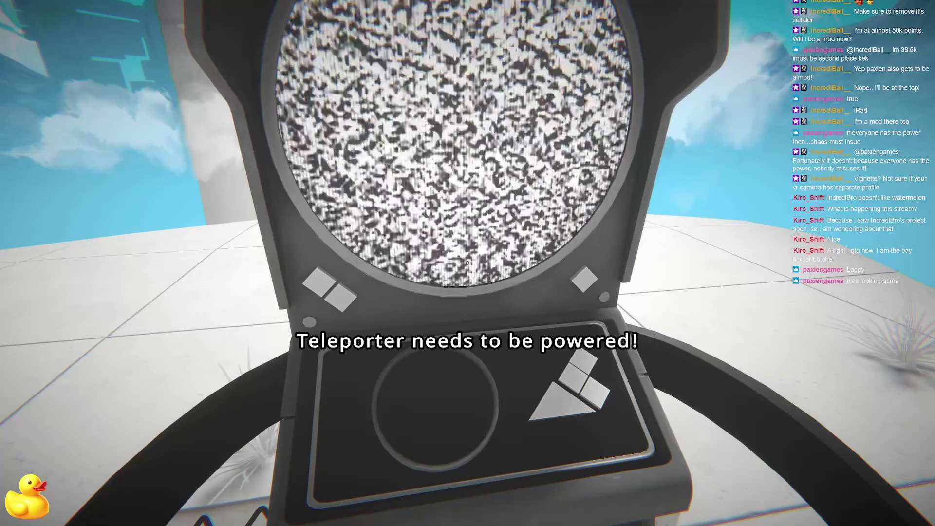
# Take the palm-terrace photo off the easel and tilt it by scrolling
pyautogui.press('w')
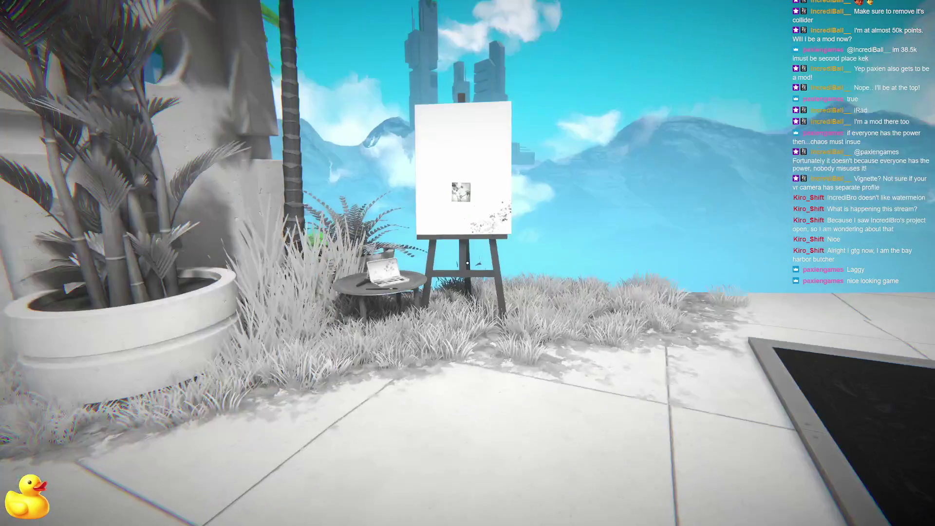
pyautogui.press('e')
pyautogui.press('s')
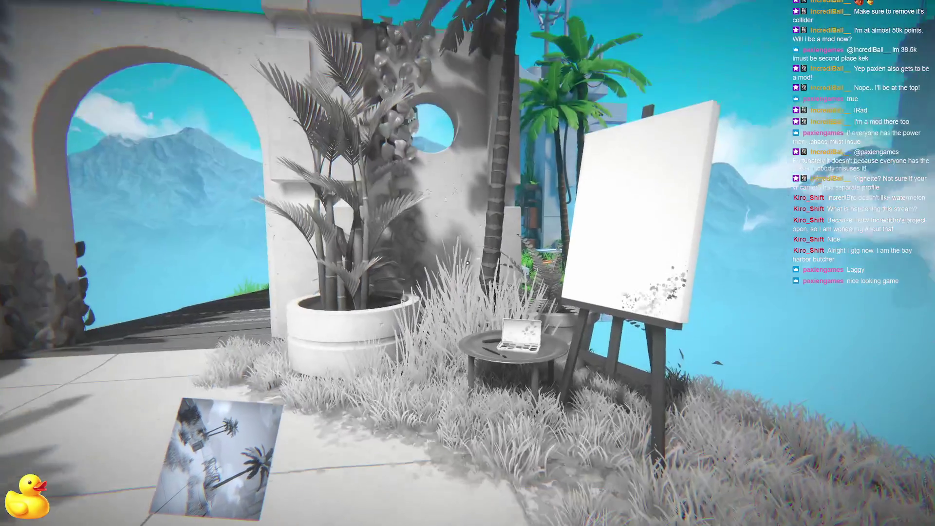
pyautogui.rightClick(467, 263)
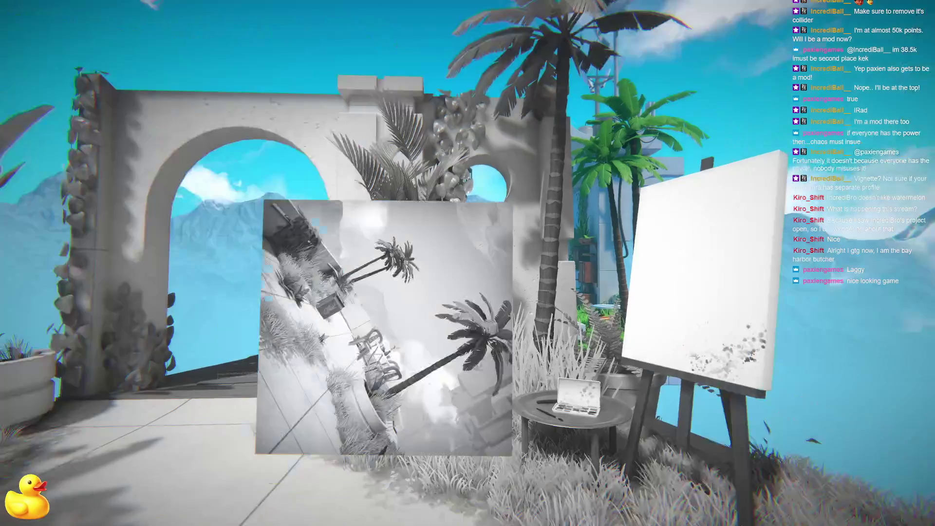
pyautogui.scroll(5, 468, 263)
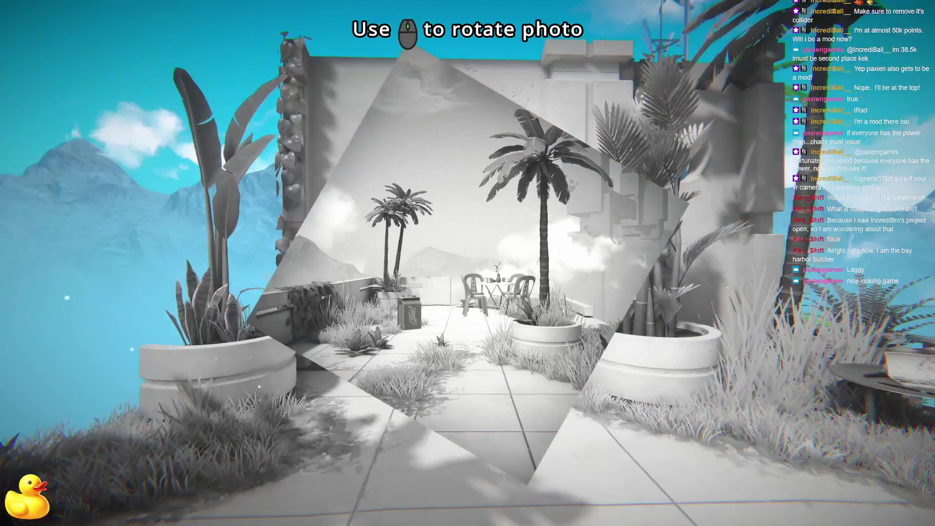
pyautogui.rightClick(468, 263)
# Carry the tilted photo to the bench and place it, adding the patio with table and chairs
pyautogui.press('w')
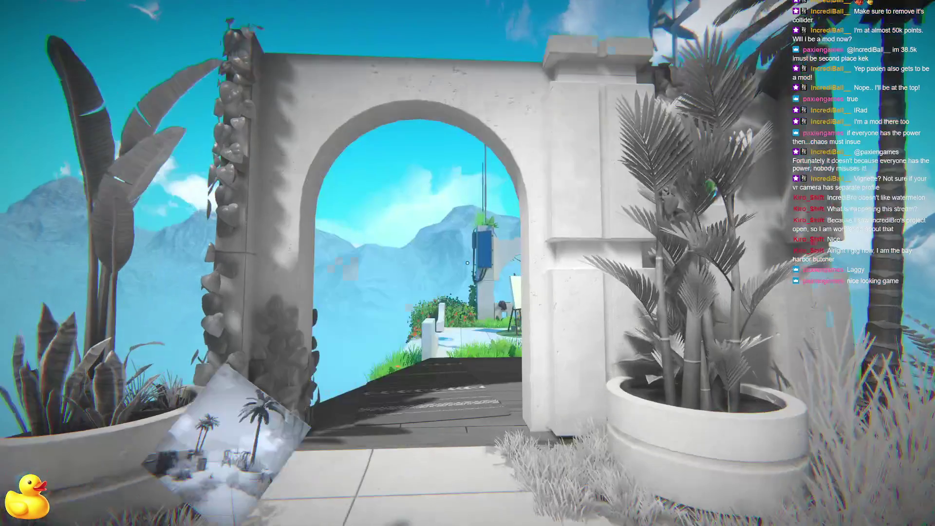
pyautogui.press('w')
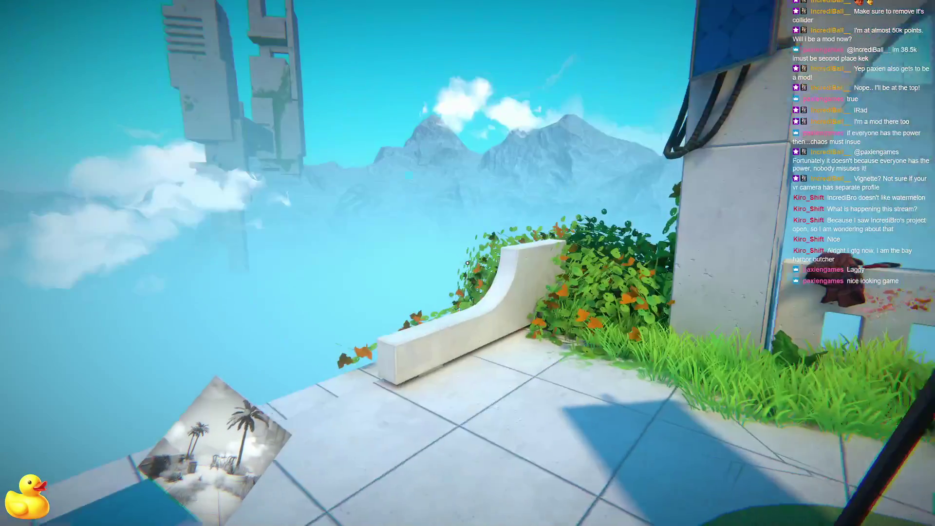
pyautogui.rightClick(468, 264)
pyautogui.press('w')
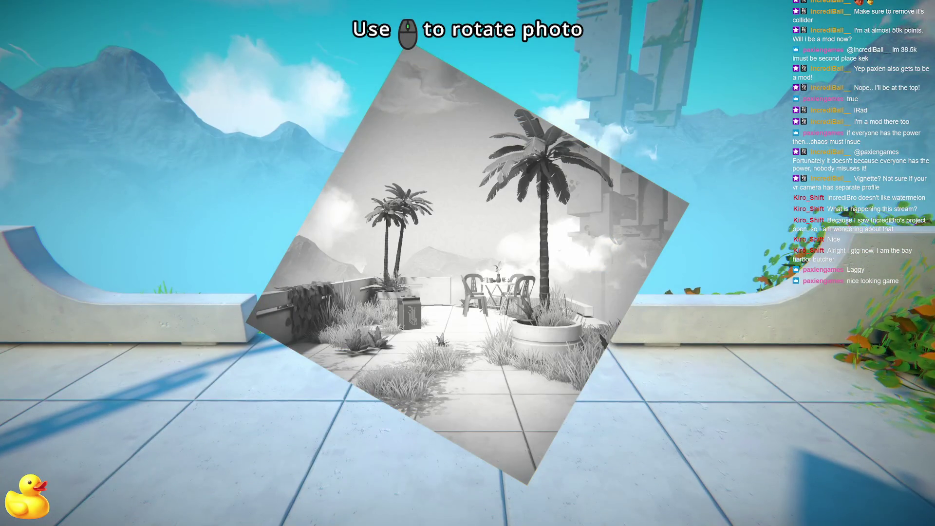
pyautogui.press('w')
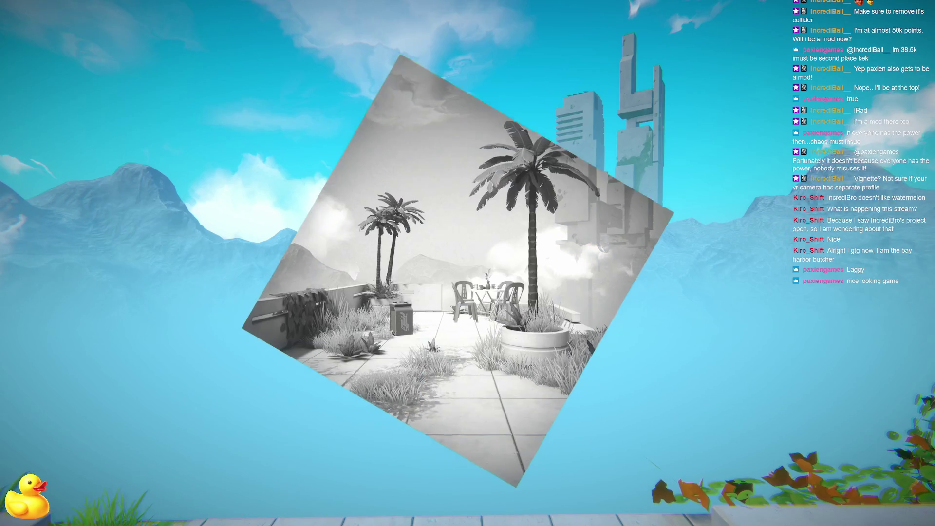
pyautogui.click(467, 264)
pyautogui.press('w')
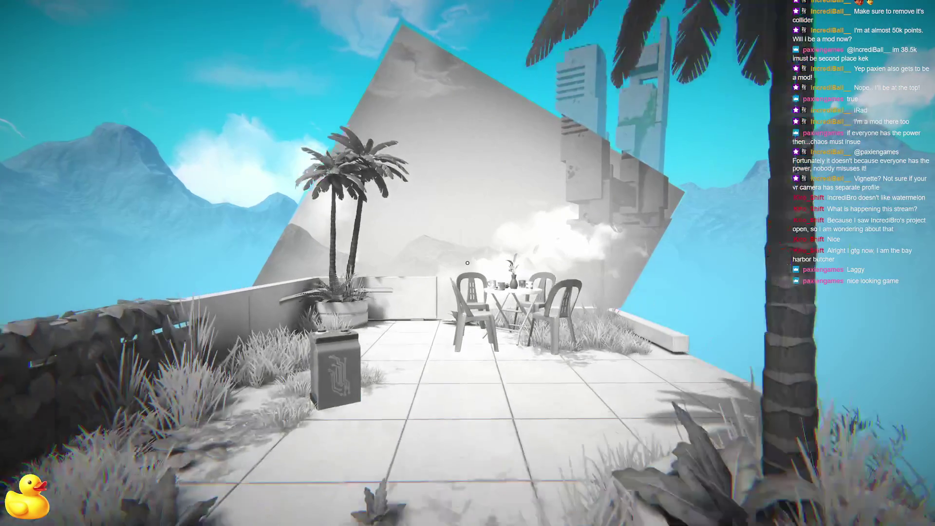
# Pick up the battery, carry it toward the table and planter, then rewind a misstep
pyautogui.press('e')
pyautogui.press('w')
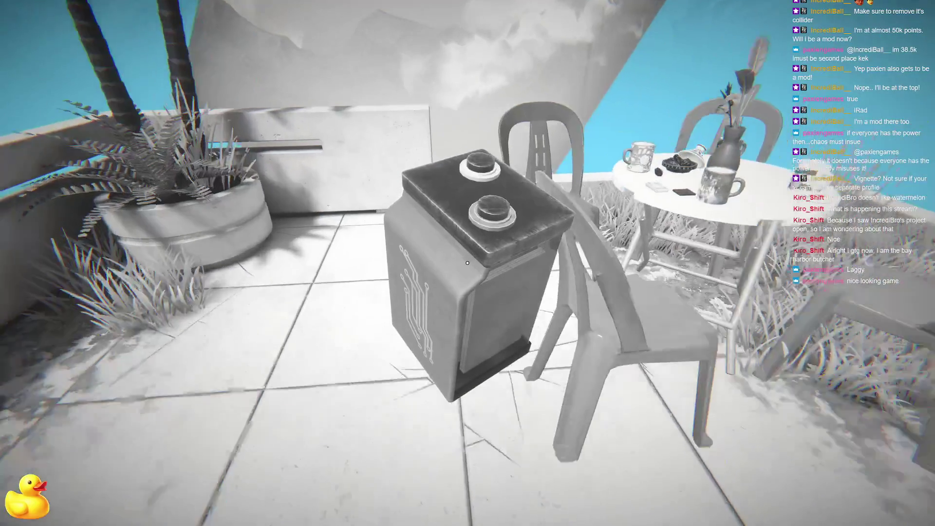
pyautogui.press('w')
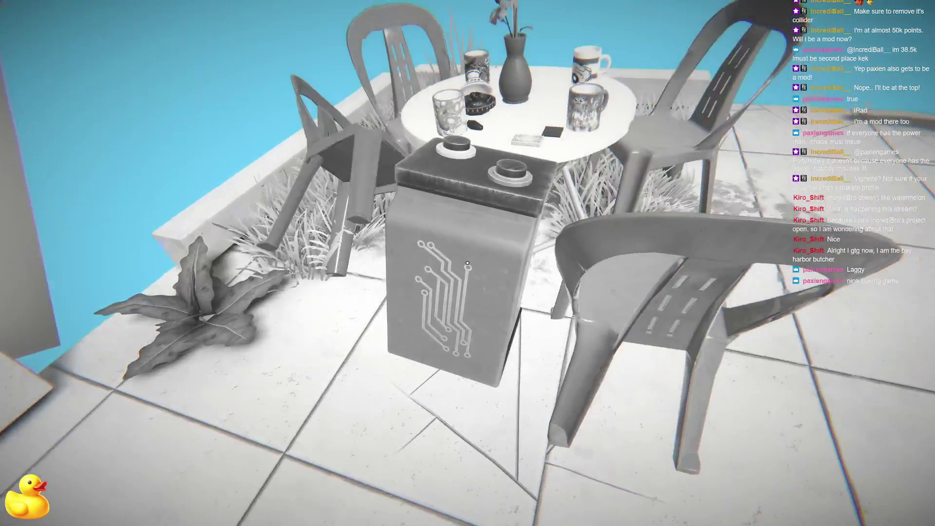
pyautogui.press('w')
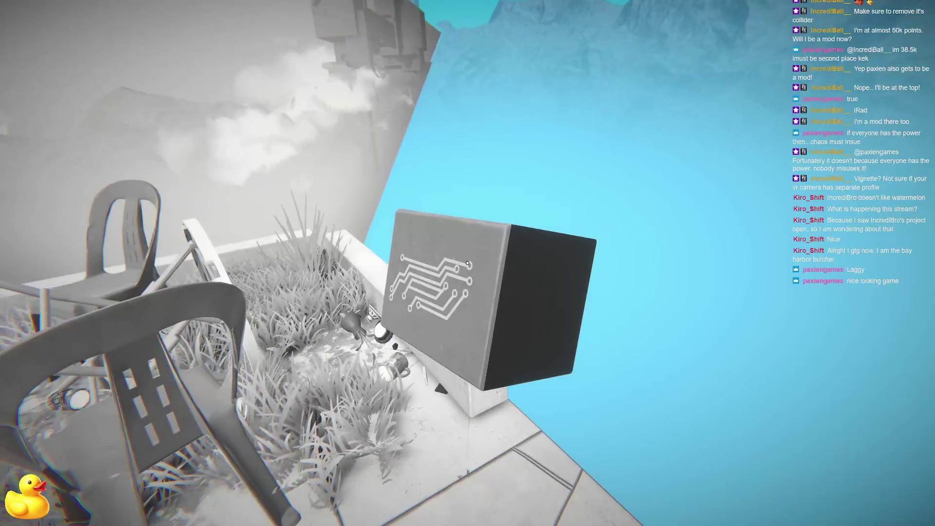
pyautogui.press('r')
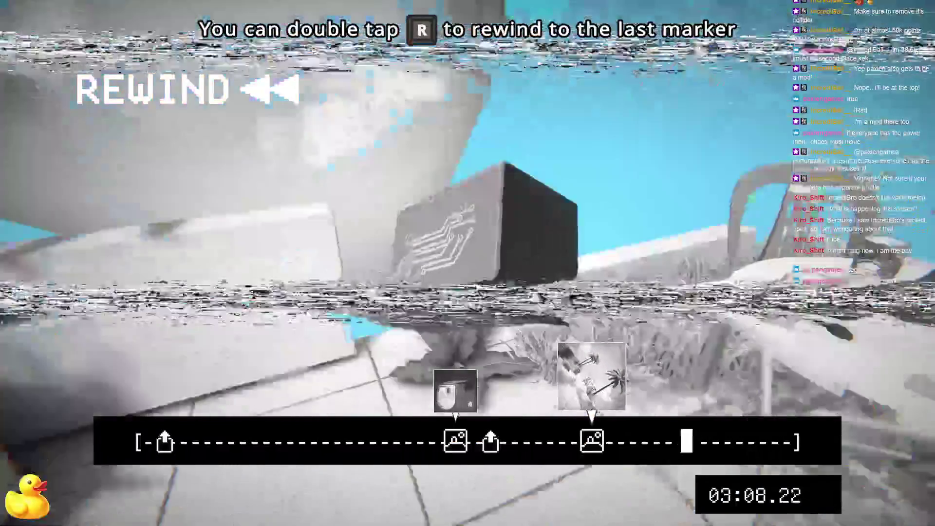
pyautogui.press('r')
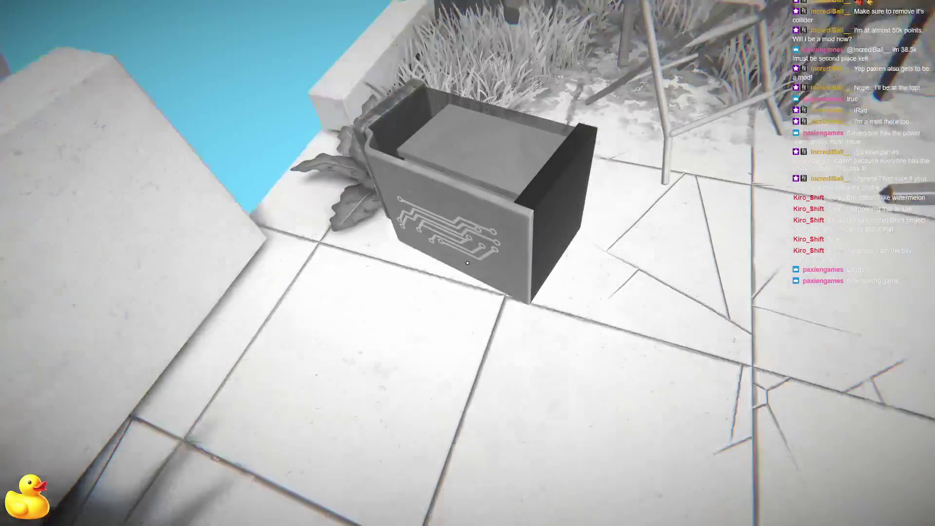